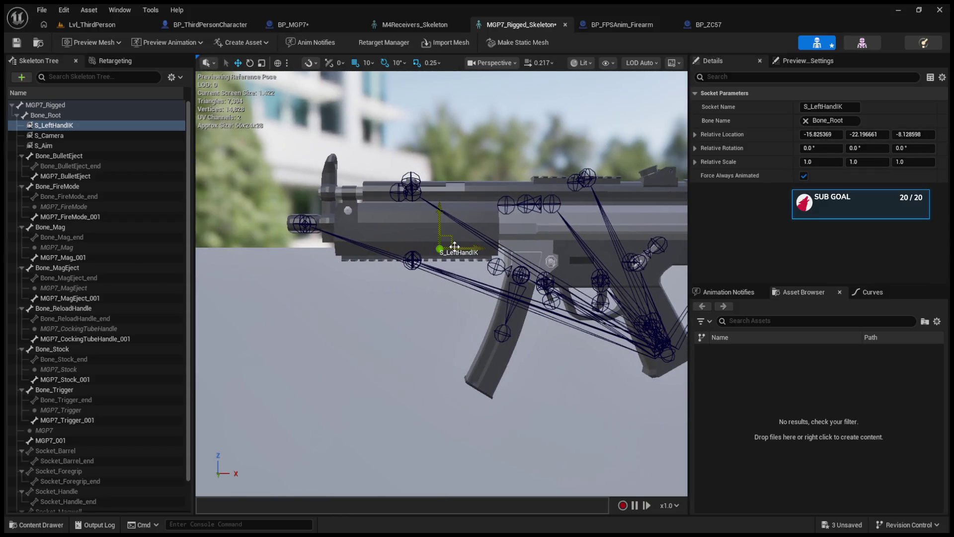
Move the S_LeftHandIK socket left and down, checking local versus world transform space.
left_click_drag(406, 208, 406, 229)
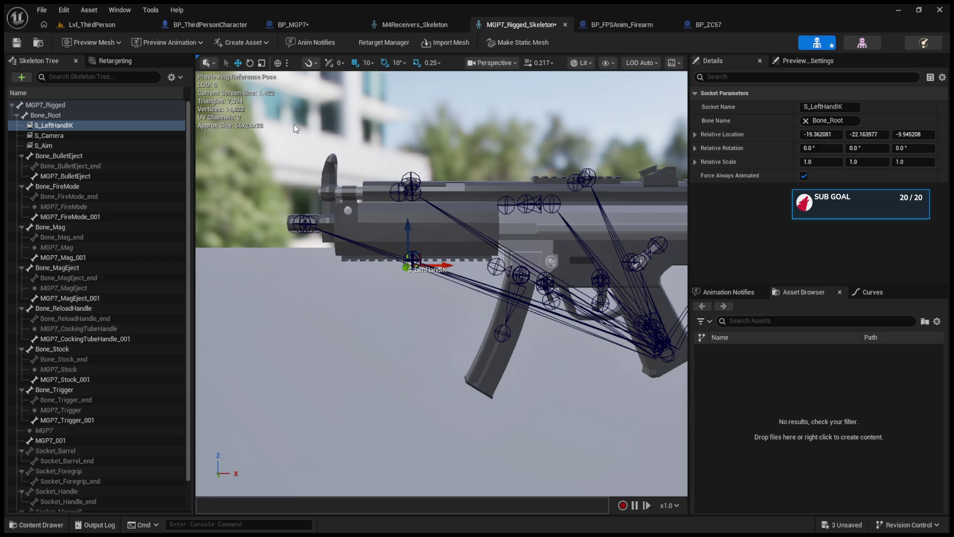
left_click(277, 63)
left_click(277, 62)
left_click(278, 63)
left_click(277, 63)
Frame the S_Camera socket and move it up above the receiver.
left_click(97, 136)
key("f")
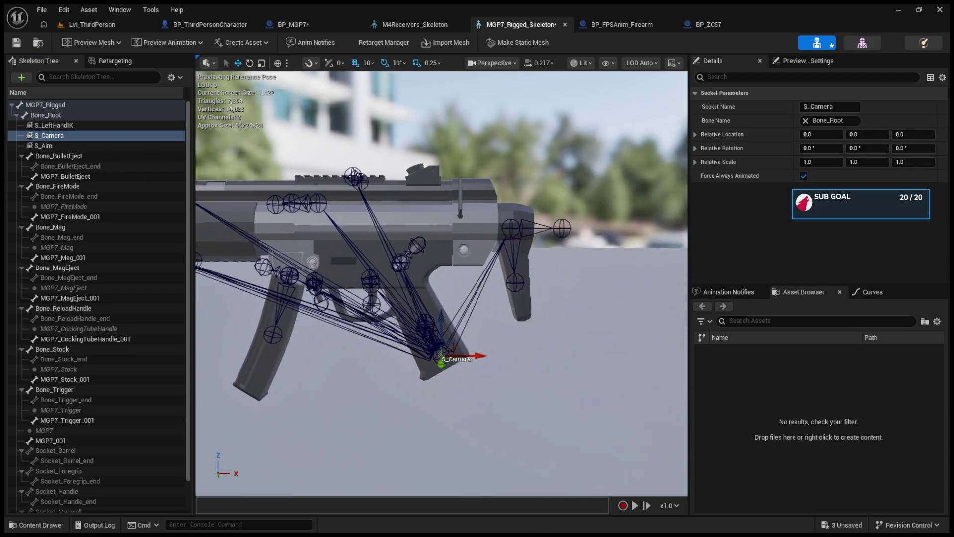
mouse_move(585, 361)
left_mouse_down()
mouse_move(576, 150)
mouse_move(585, 156)
mouse_move(523, 160)
left_mouse_up()
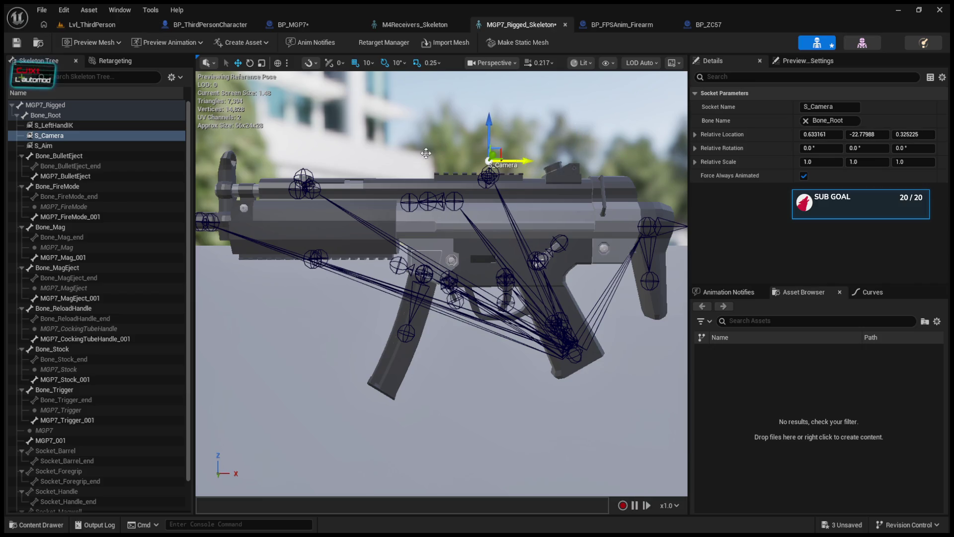
left_click(278, 63)
left_click(277, 62)
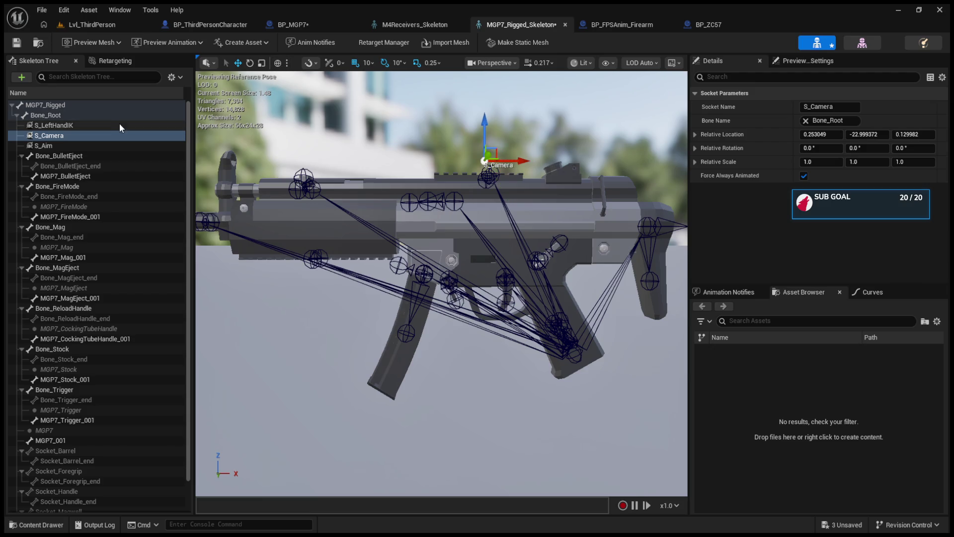
Move the S_Aim socket to the top of the receiver and save the skeleton.
left_click(86, 144)
mouse_move(613, 354)
left_mouse_down()
mouse_move(622, 152)
mouse_move(623, 161)
mouse_move(525, 154)
left_mouse_up()
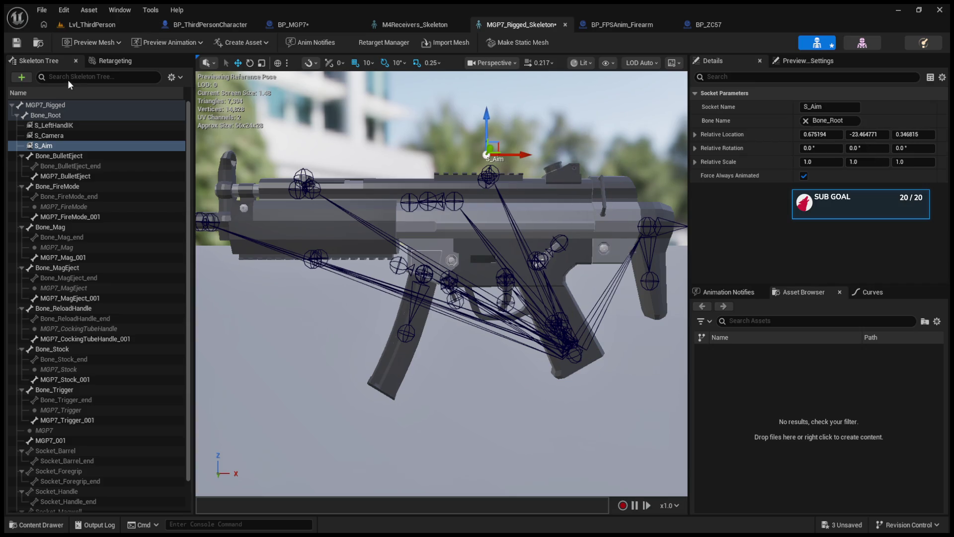
left_click(17, 43)
left_click(92, 24)
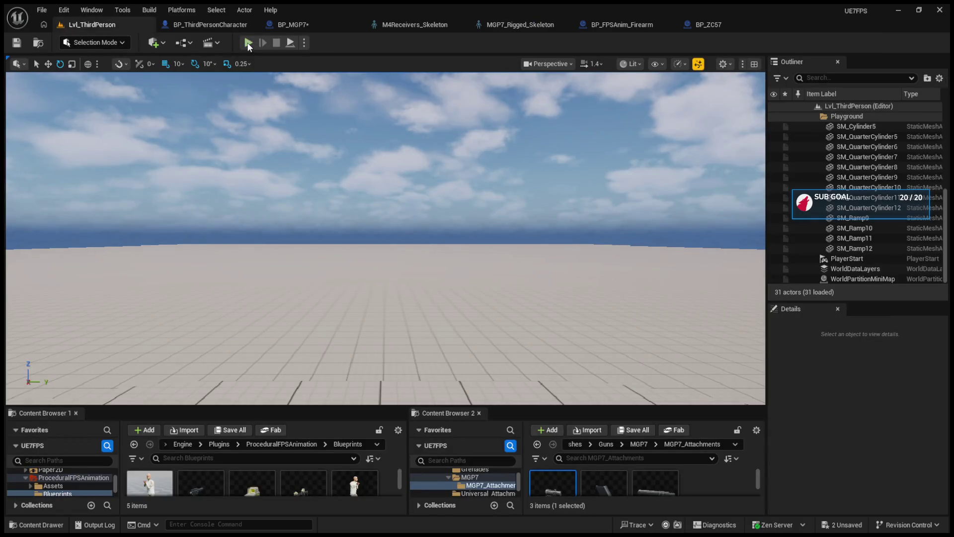
left_click(248, 42)
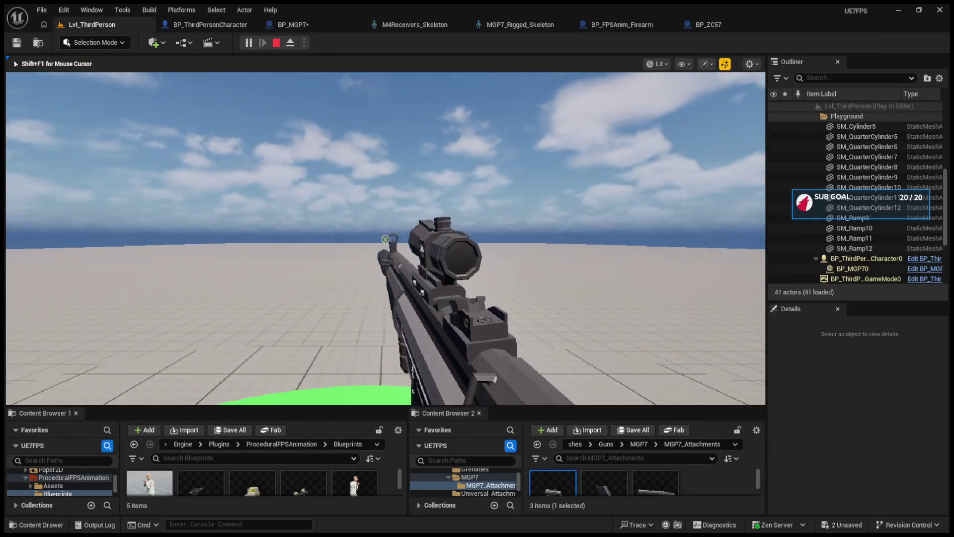
key("Escape")
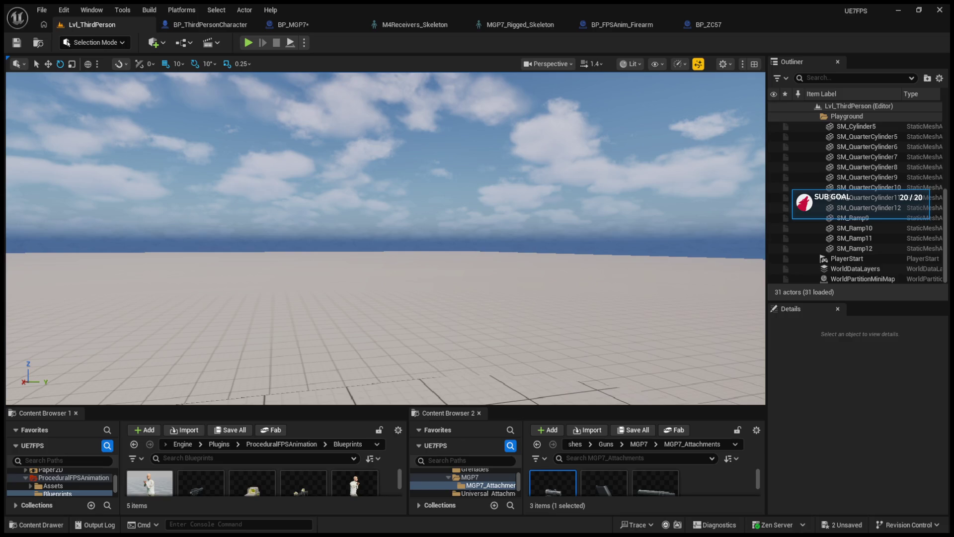
left_click(248, 43)
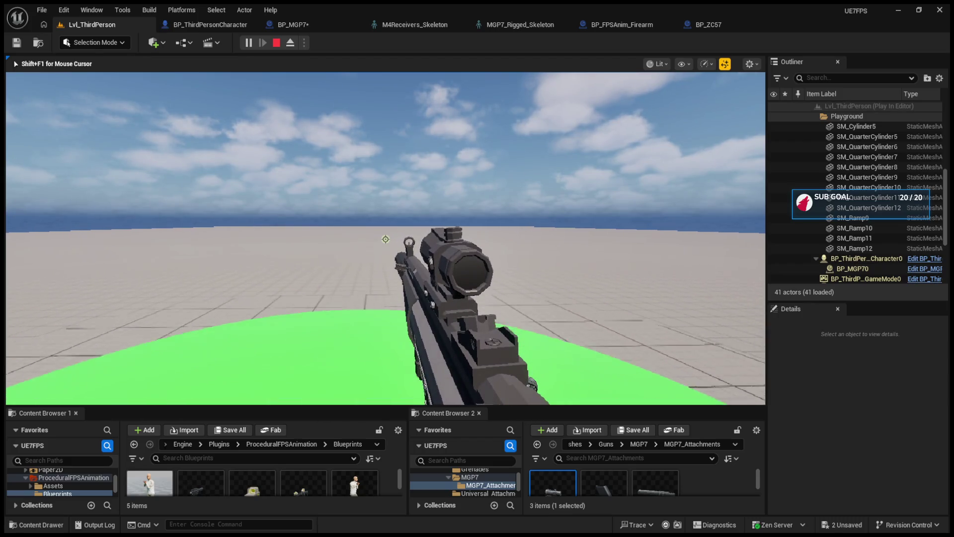
key("Escape")
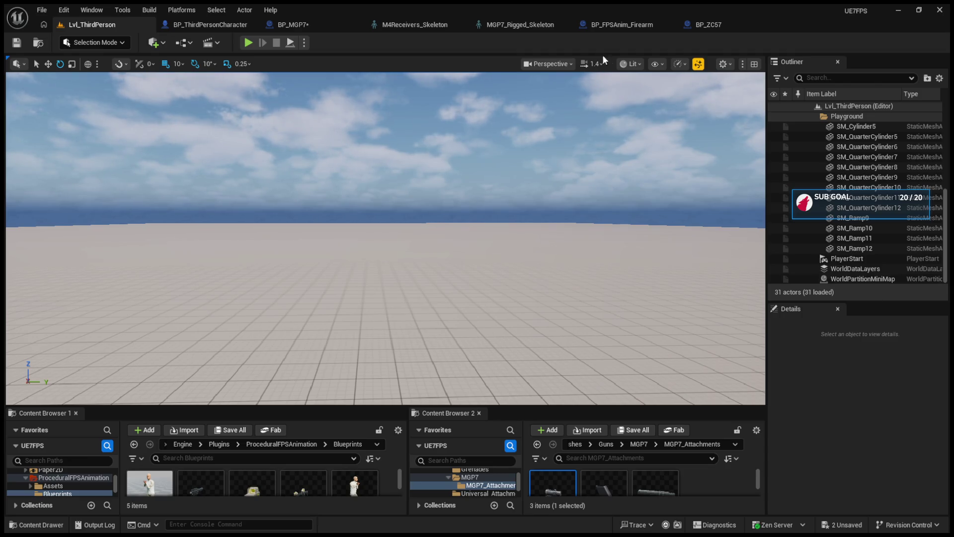
left_click(539, 23)
Zoom the viewport around the gun, deselect S_Aim, and pan to raise the gun in frame.
scroll(526, 158, "down", 5)
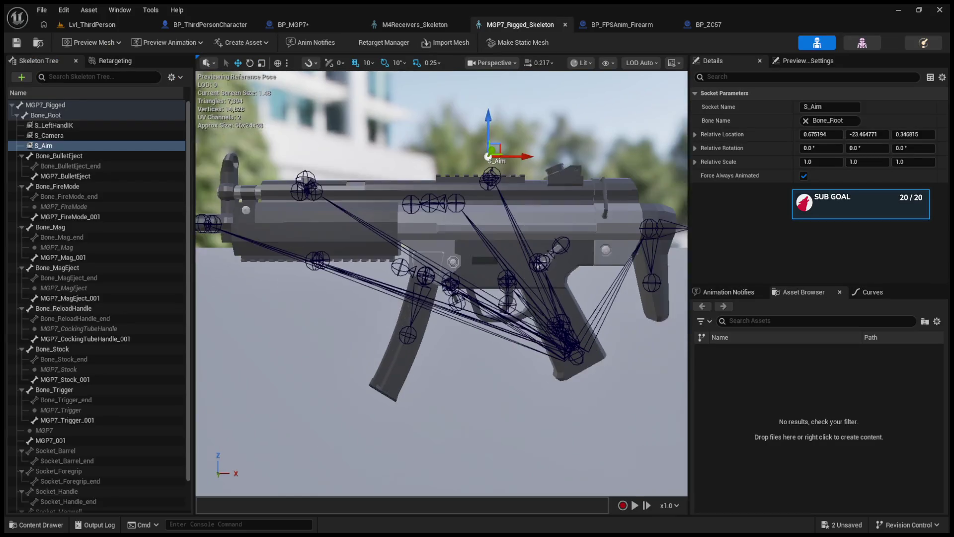
scroll(529, 157, "up", 5)
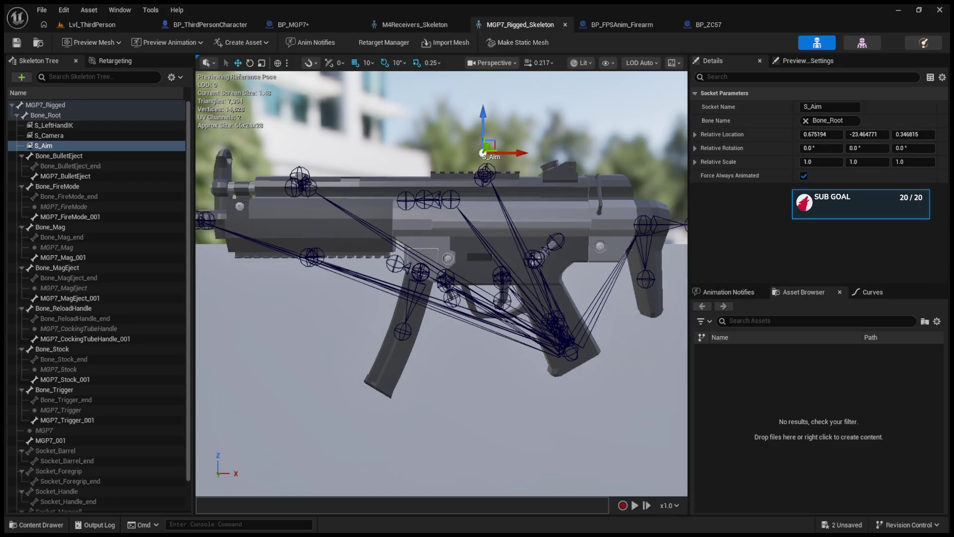
left_click(558, 172)
scroll(628, 138, "down", 5)
scroll(616, 115, "up", 5)
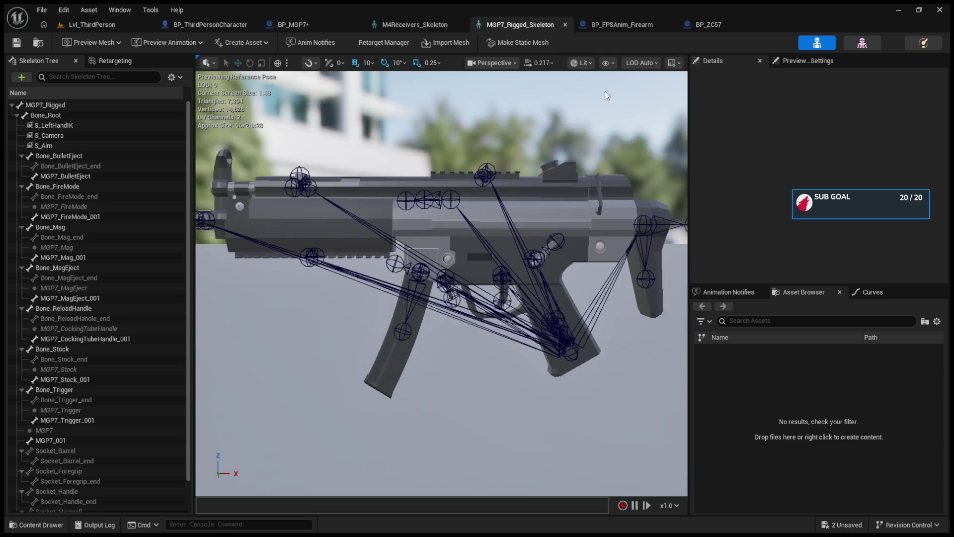
scroll(461, 97, "up", 2)
scroll(521, 227, "down", 3)
scroll(521, 228, "up", 3)
scroll(521, 228, "down", 3)
scroll(562, 237, "up", 4)
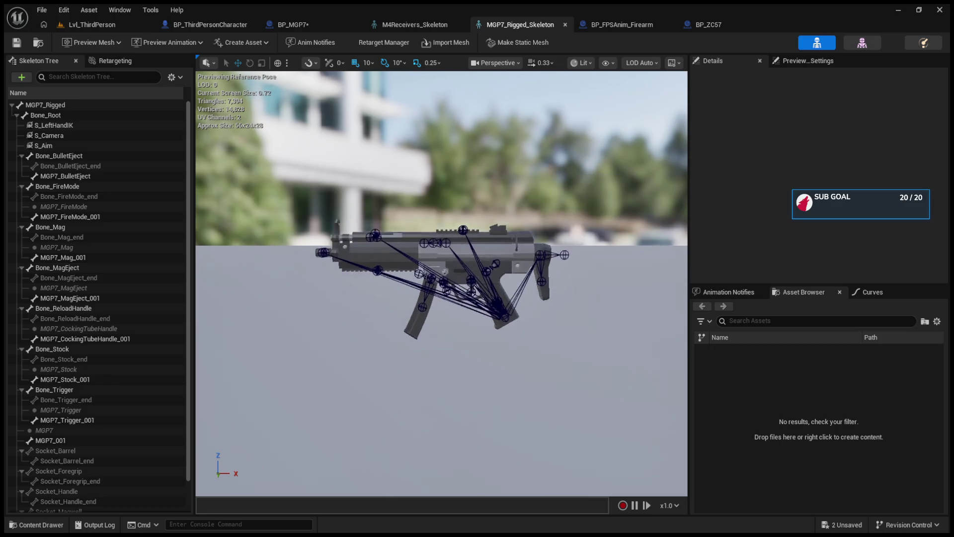
left_click_drag(562, 237, 569, 207)
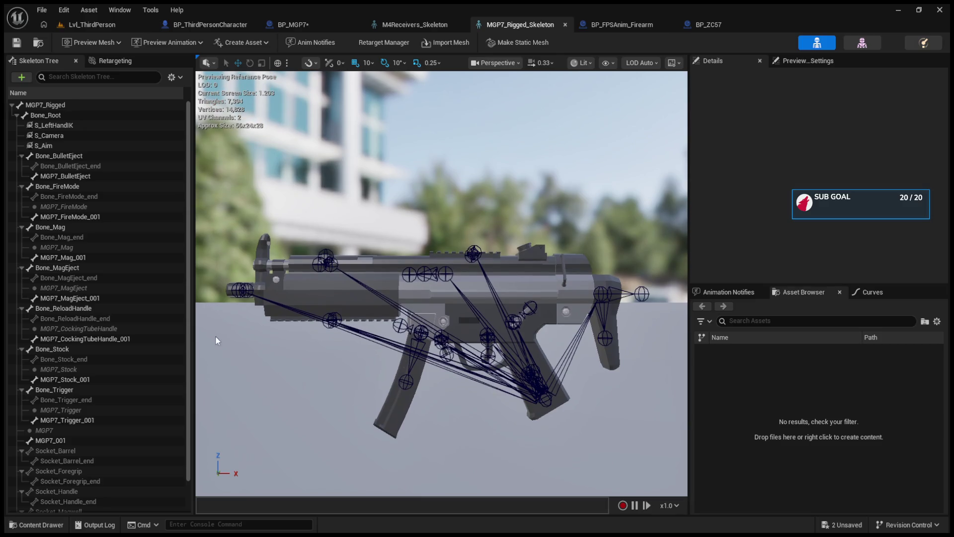
Collapse the Bone_Mag, Bone_MagEject, Bone_ReloadHandle, Bone_Stock and Bone_Trigger branches.
left_click(20, 227)
left_click(20, 238)
left_click(22, 248)
left_click(23, 258)
left_click(22, 269)
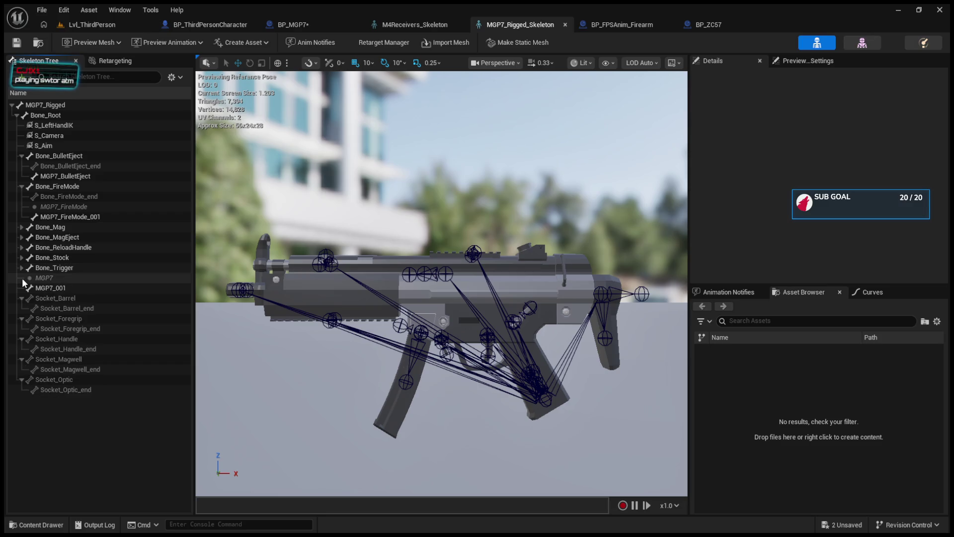
left_click(20, 289)
left_click(64, 400)
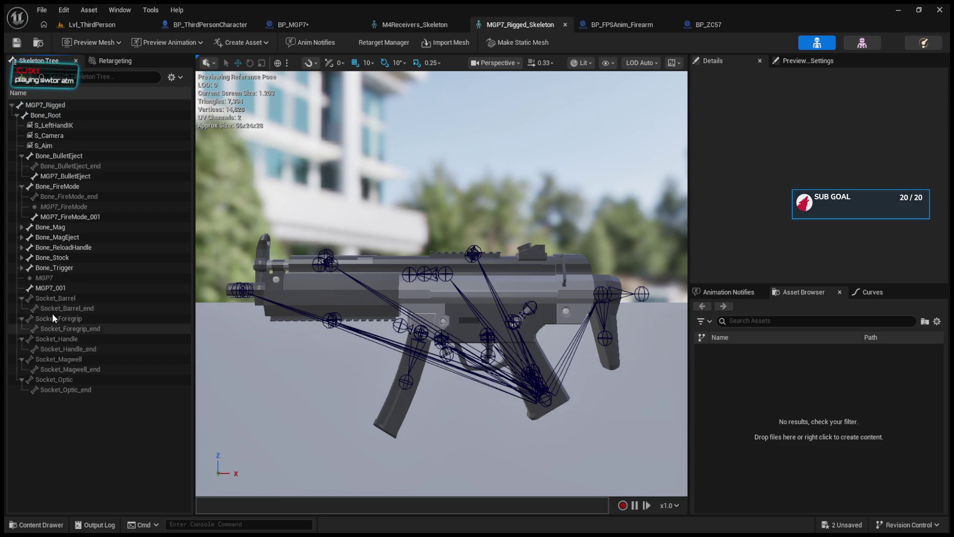
Re-expand and collapse Bone_Trigger, then check its transforms.
left_click(22, 276)
left_click(22, 268)
left_click(22, 268)
left_click(60, 271)
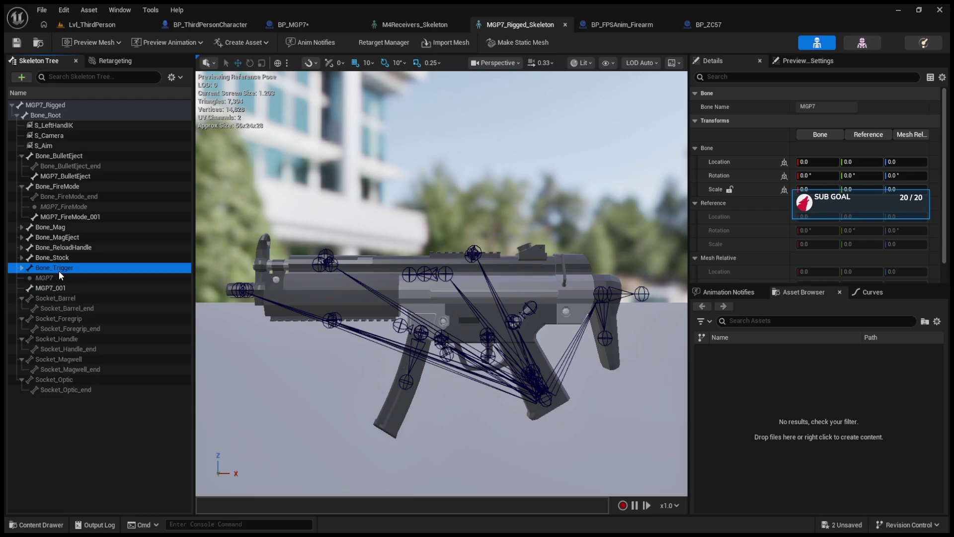
left_click(130, 398)
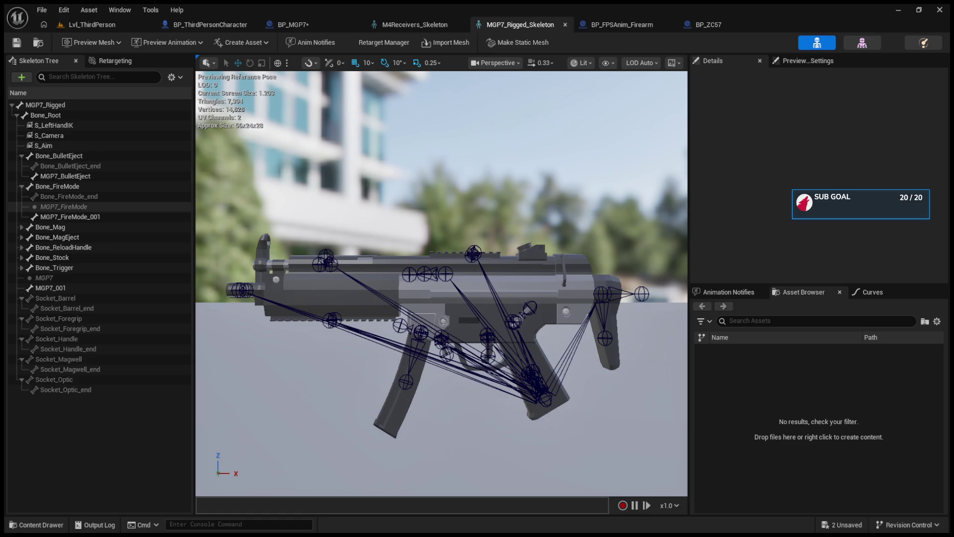
Reparent S_Aim under Socket_Optic and raise it to about Z 3.9 above the rail.
left_click(85, 287)
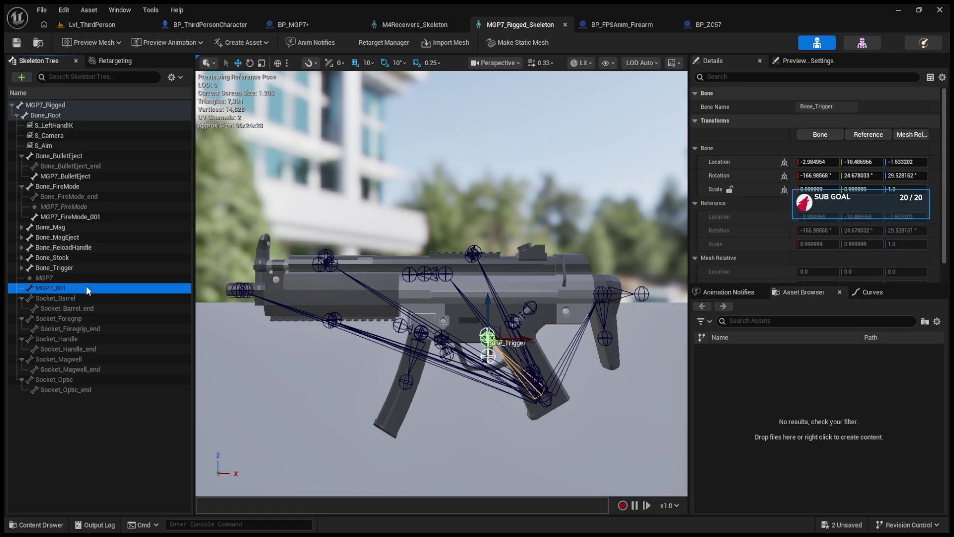
left_click(473, 255)
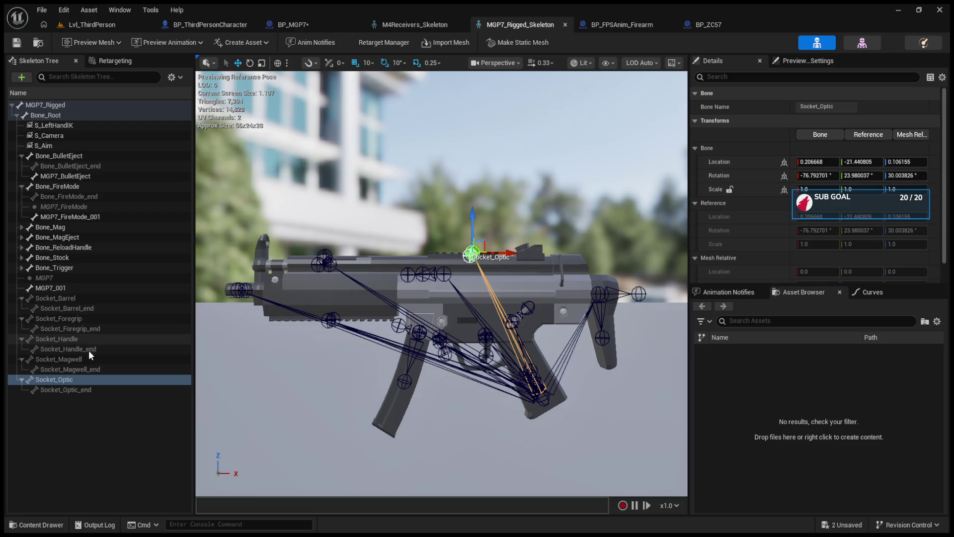
left_click(21, 380)
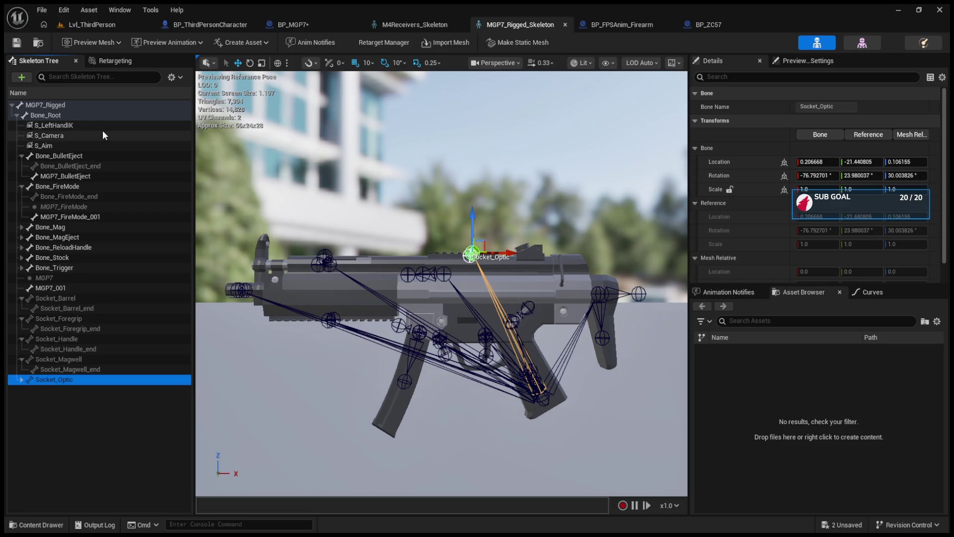
left_click(61, 147)
left_click_drag(85, 386, 82, 381)
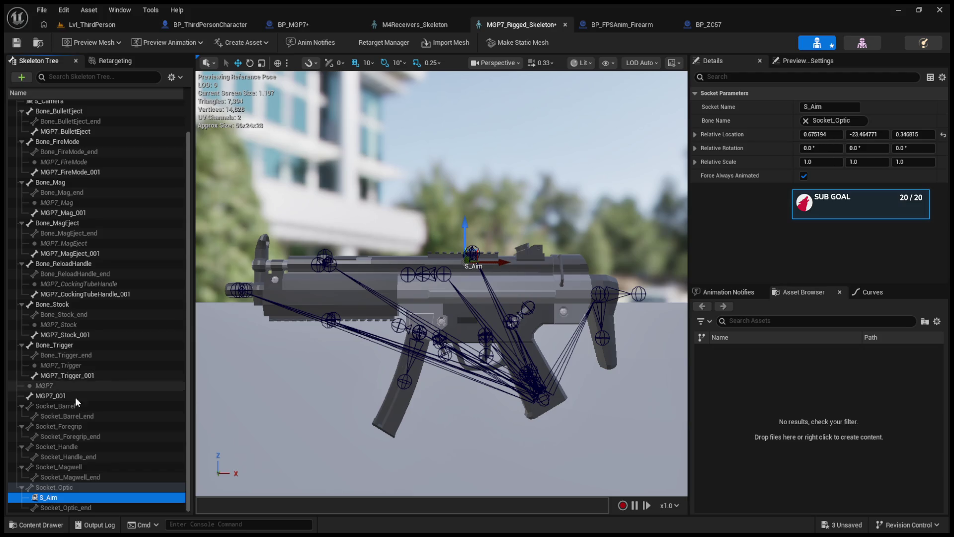
left_click_drag(465, 222, 463, 203)
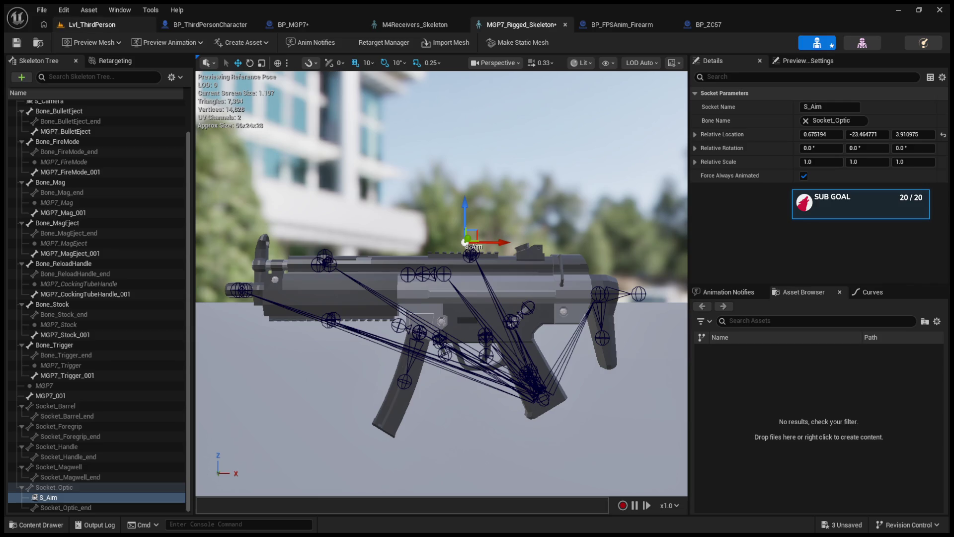
left_click(99, 25)
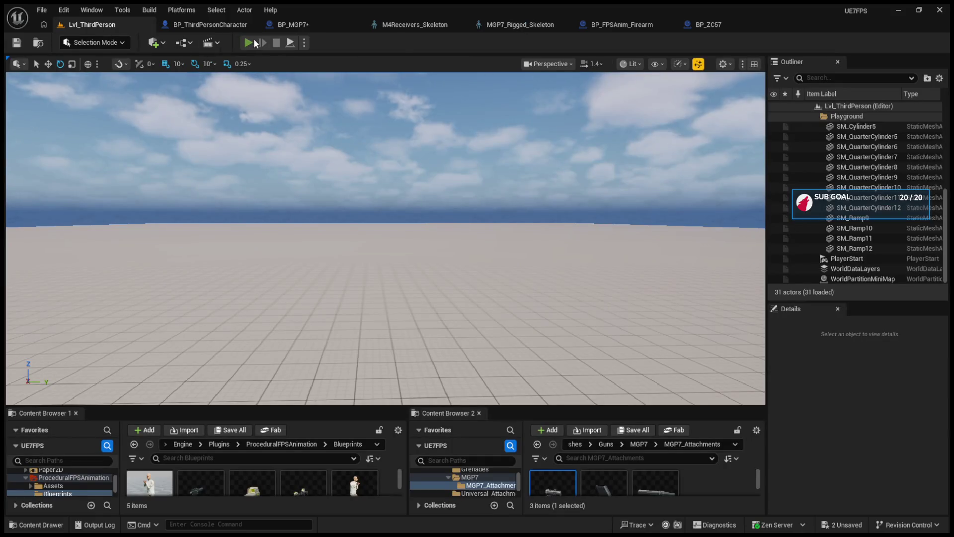
left_click(248, 43)
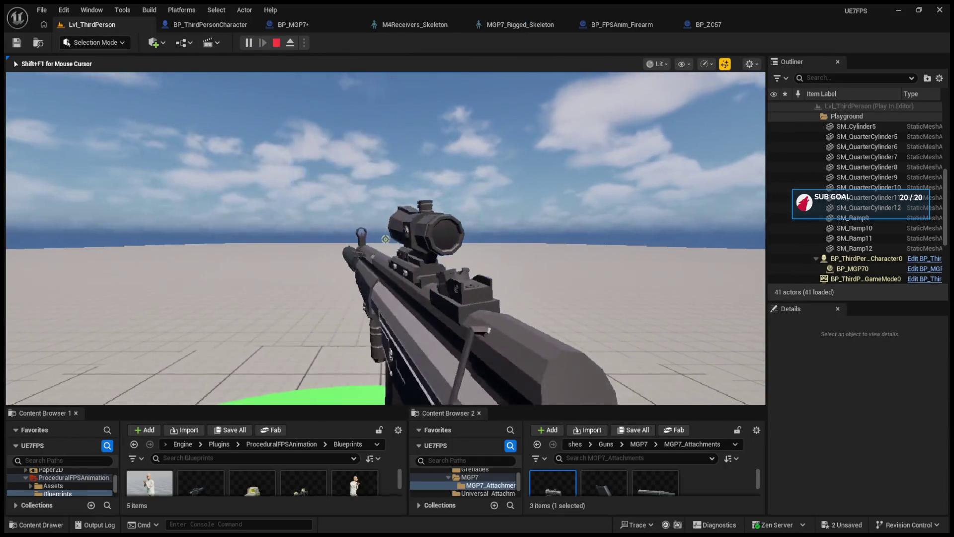
key("Escape")
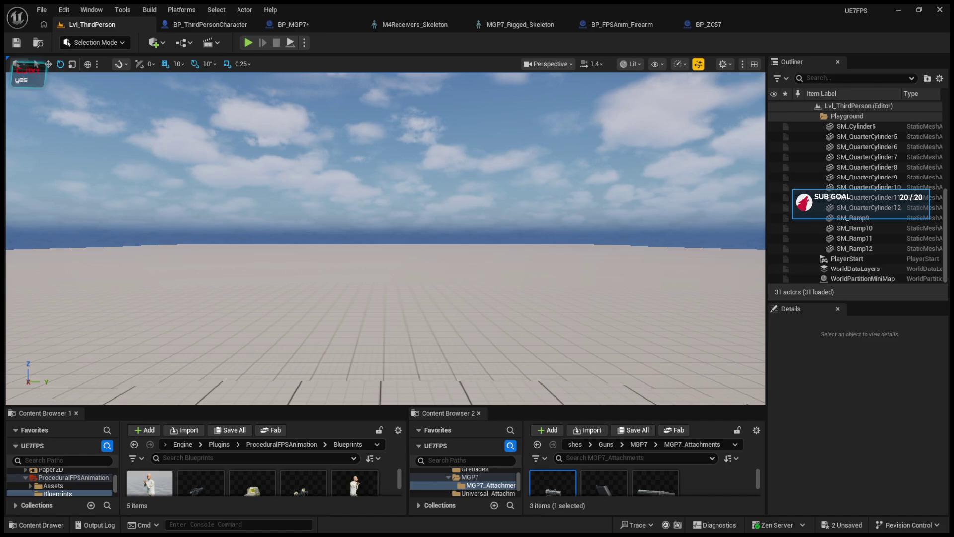
left_click(528, 26)
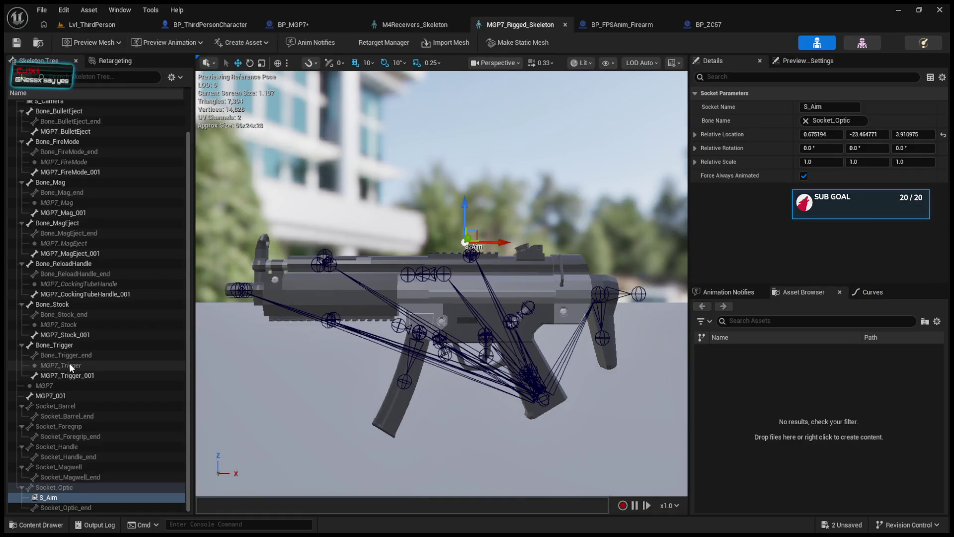
Inspect the Socket_Optic, S_LeftHandIK, Bone_FireMode, Bone_Mag, Bone_MagEject and MGP7_001 transforms.
left_click(53, 487)
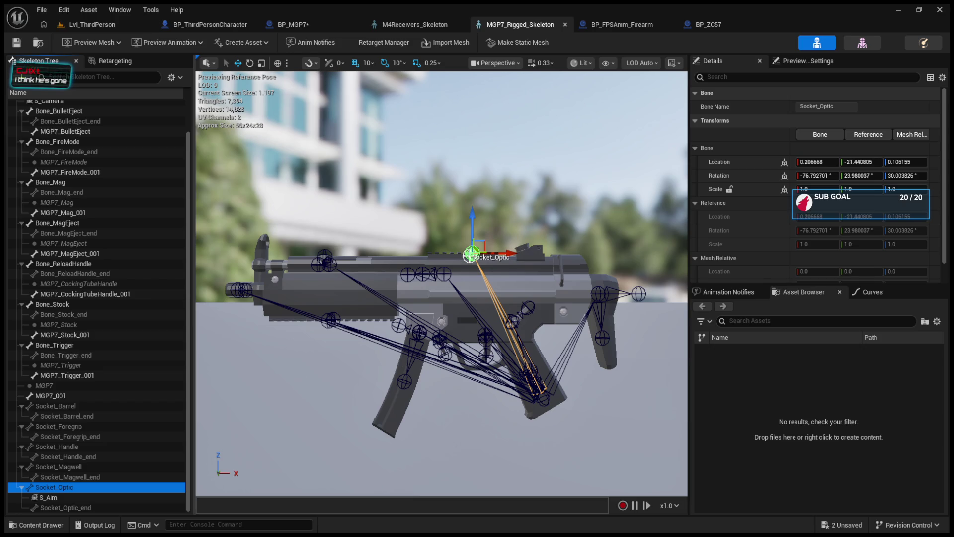
scroll(99, 237, "up", 2)
left_click(93, 126)
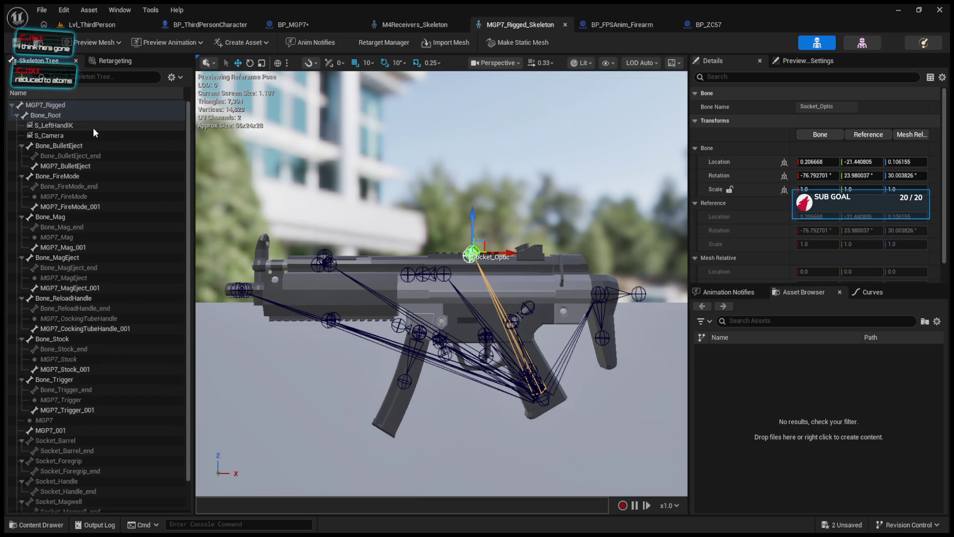
left_click(85, 176)
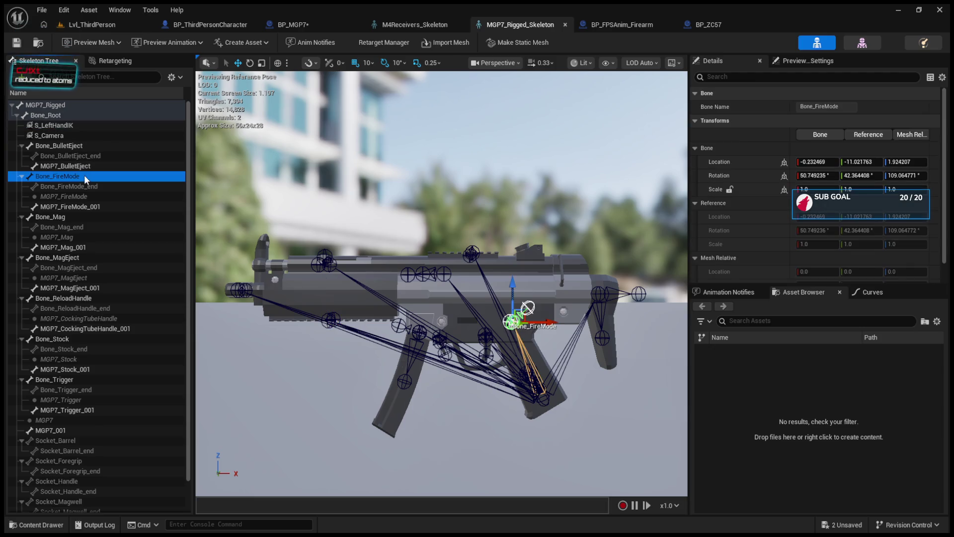
left_click(79, 219)
left_click(78, 247)
left_click(77, 259)
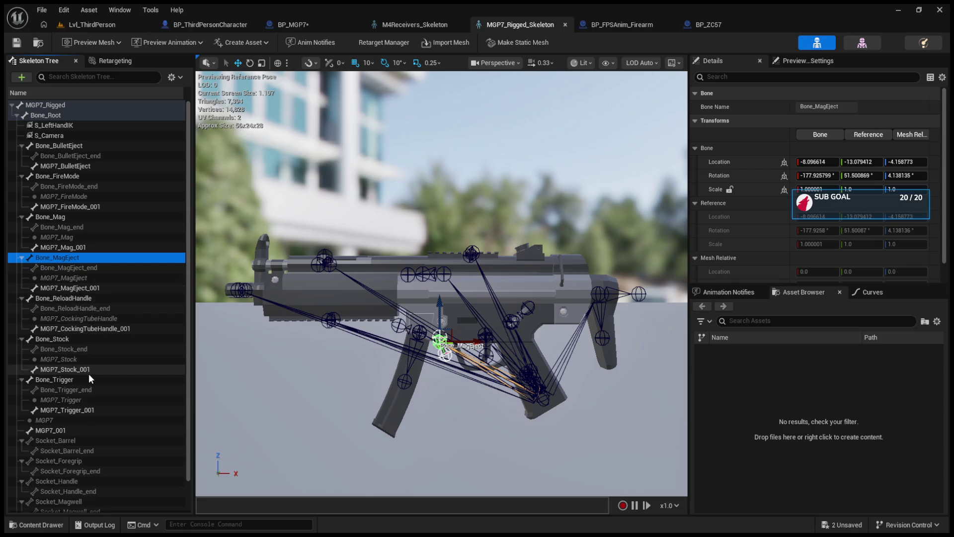
scroll(88, 380, "down", 1)
left_click(79, 415)
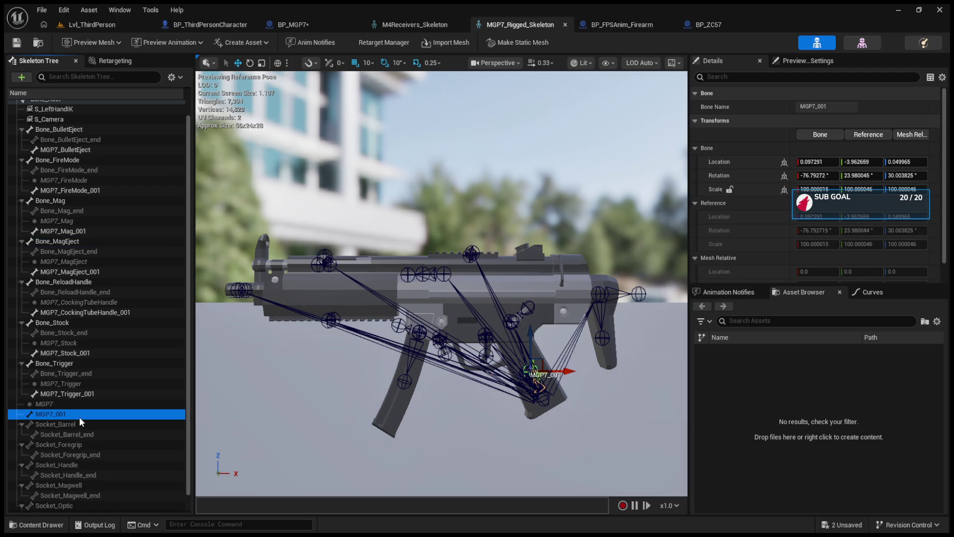
scroll(79, 416, "down", 1)
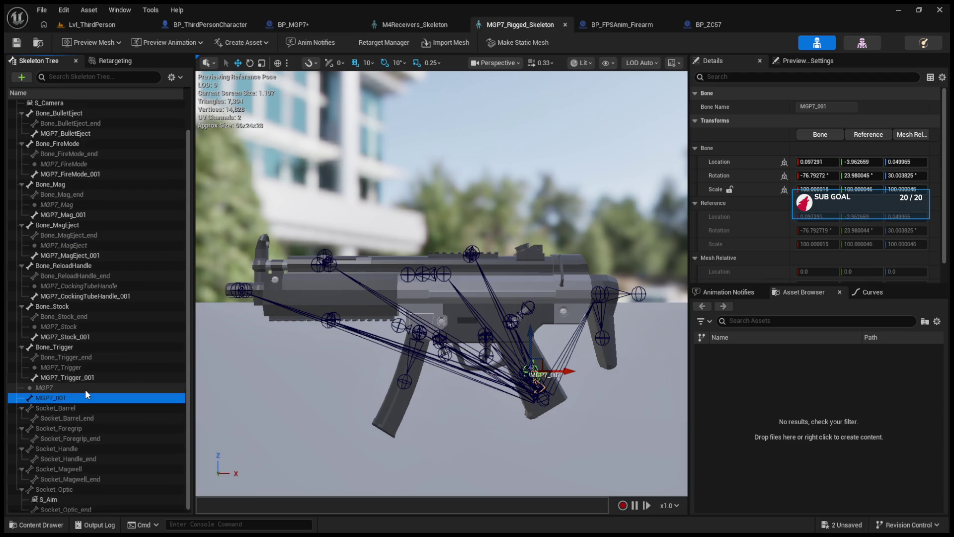
Reparent S_Aim to MGP7_001, lower it, shift it forward along X, and save.
left_click(41, 497)
left_click_drag(48, 398, 49, 394)
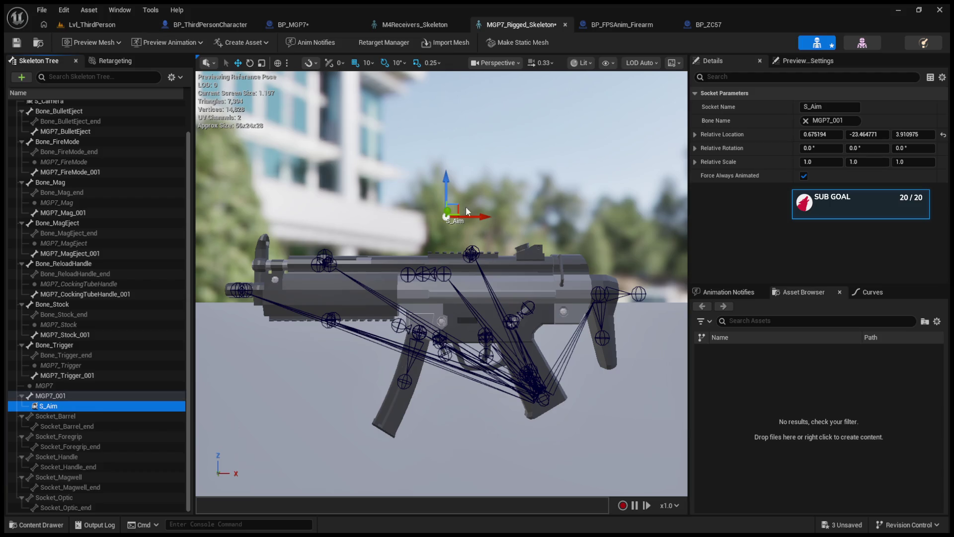
left_click_drag(448, 179, 448, 197)
left_click_drag(481, 235, 507, 236)
key("ctrl+s")
left_click(44, 24)
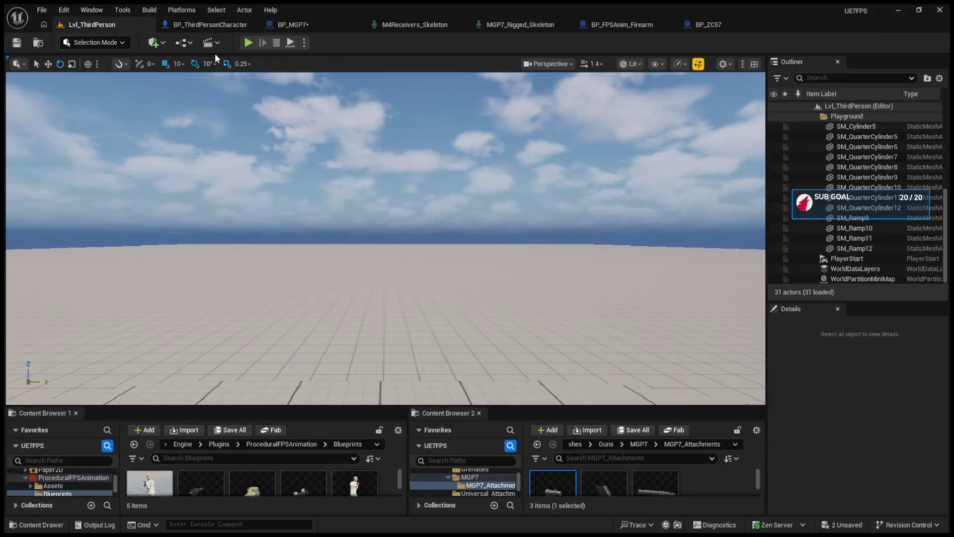
Run a quick play test, then compare against the M4Receivers_Skeleton reference.
left_click(248, 42)
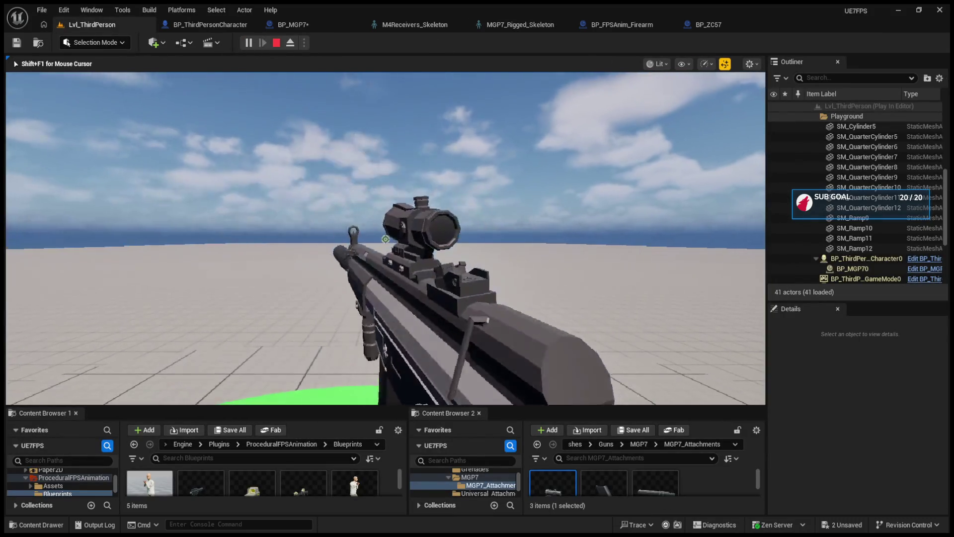
key("Escape")
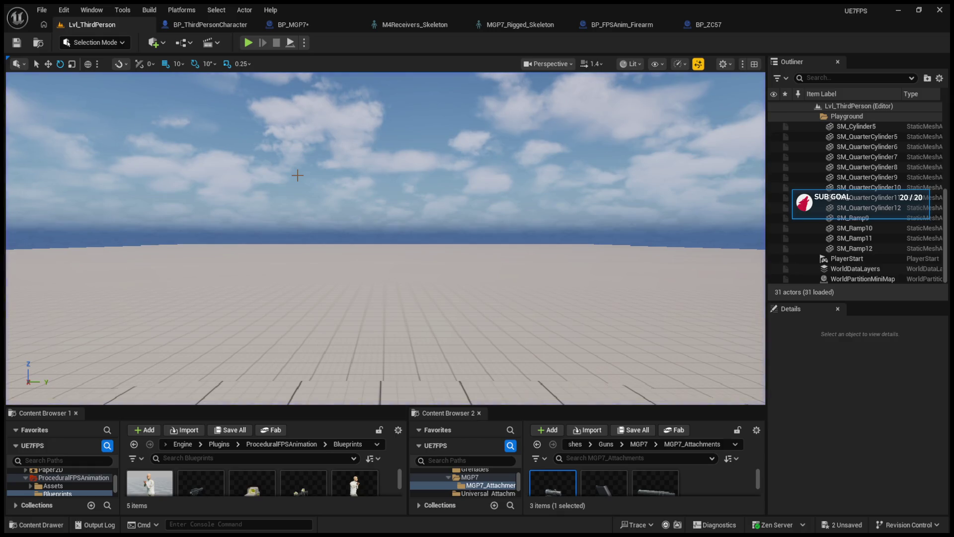
left_click(202, 24)
left_click(297, 22)
left_click(368, 25)
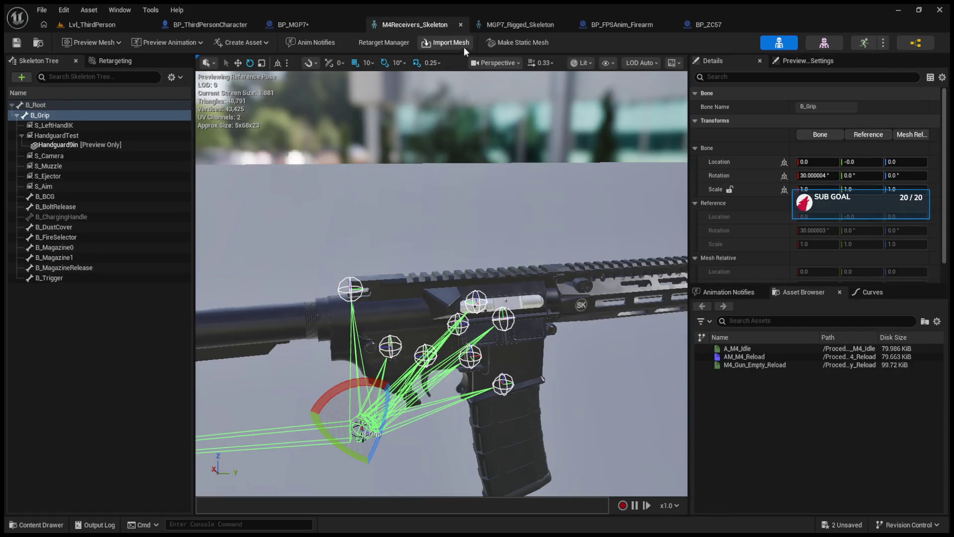
left_click(535, 25)
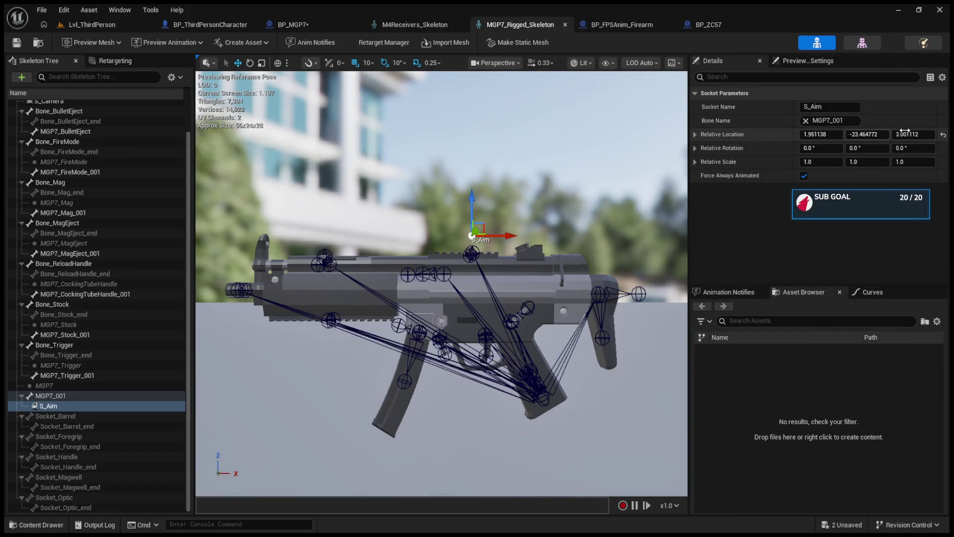
Reset S_Aim's location, move it to about -0.077, 0, 0.179, and save.
left_click(942, 135)
mouse_move(528, 340)
left_mouse_down()
mouse_move(528, 213)
mouse_move(464, 209)
mouse_move(470, 199)
left_mouse_up()
left_click_drag(511, 233, 519, 234)
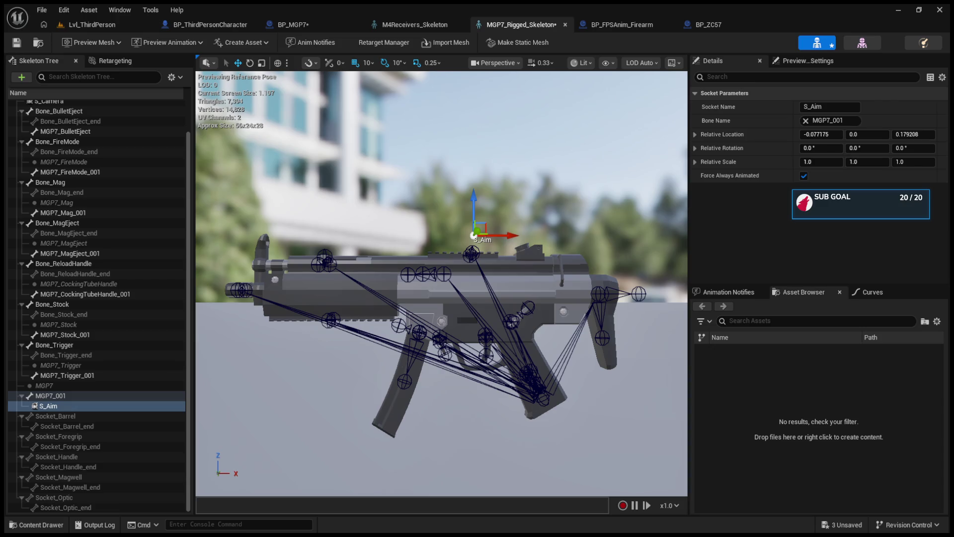
left_click(17, 43)
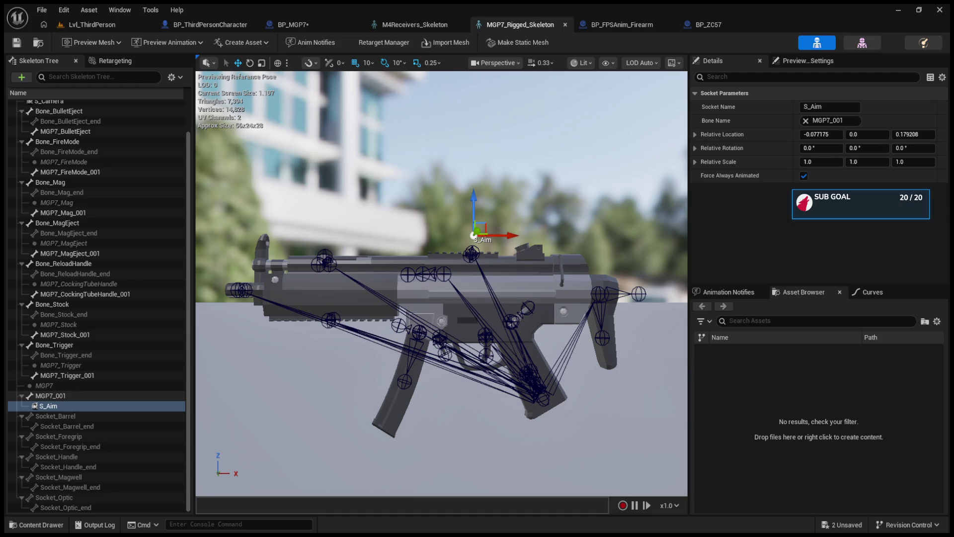
left_click(21, 345)
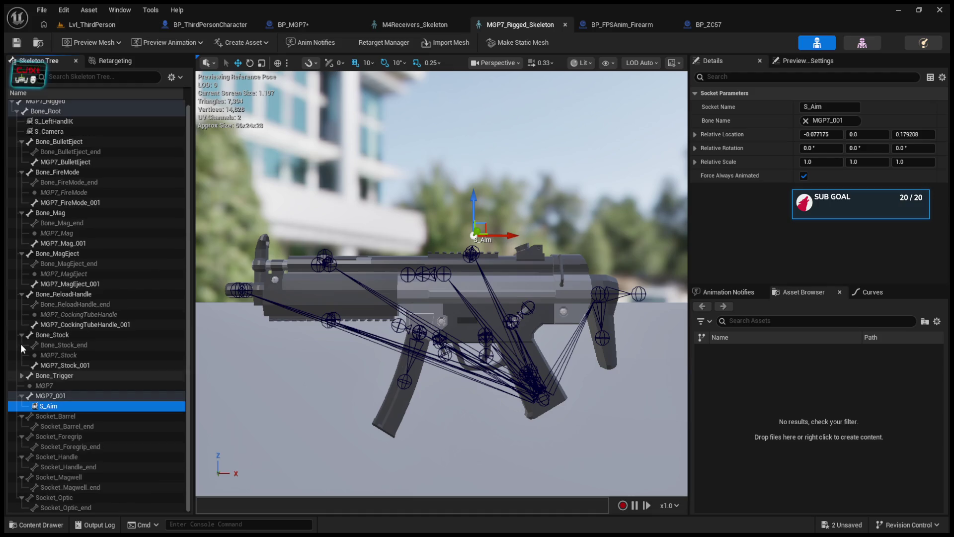
Collapse the Bone_Stock through Bone_BulletEject branches and inspect the Socket_Optic bone.
left_click(22, 338)
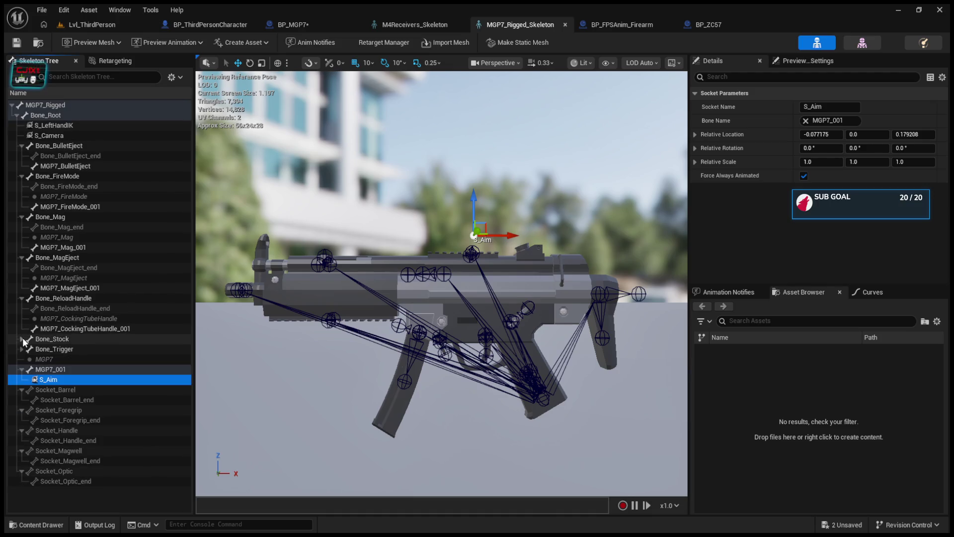
left_click(23, 300)
left_click(22, 258)
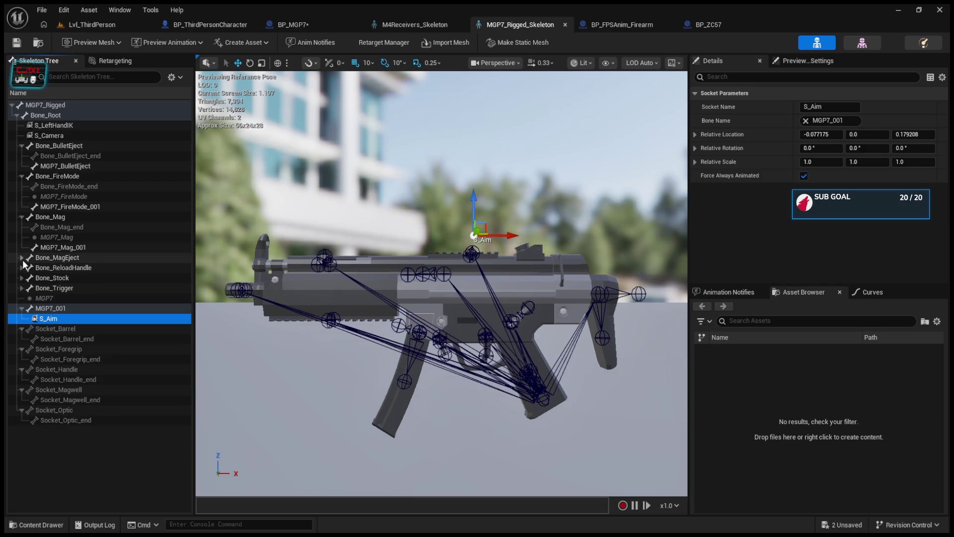
left_click(19, 217)
left_click(20, 177)
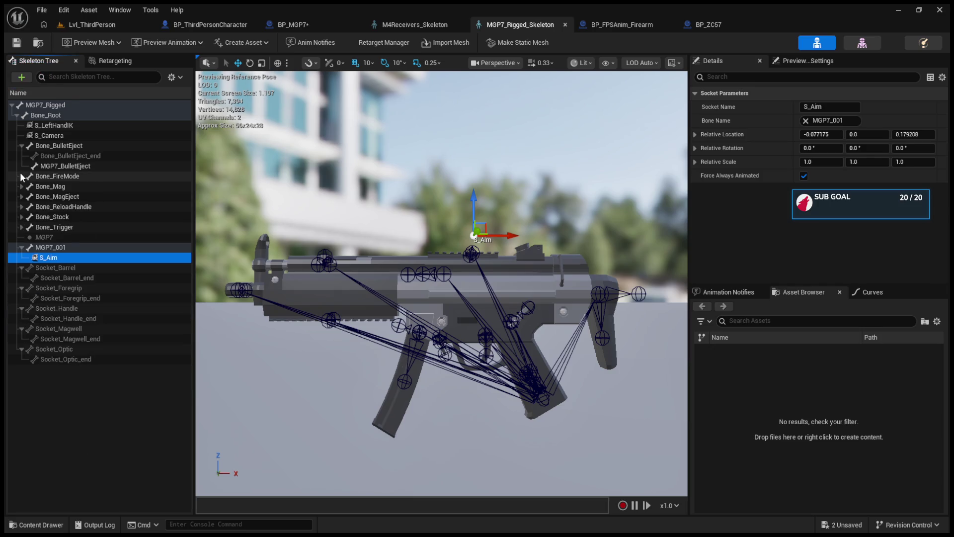
left_click(19, 144)
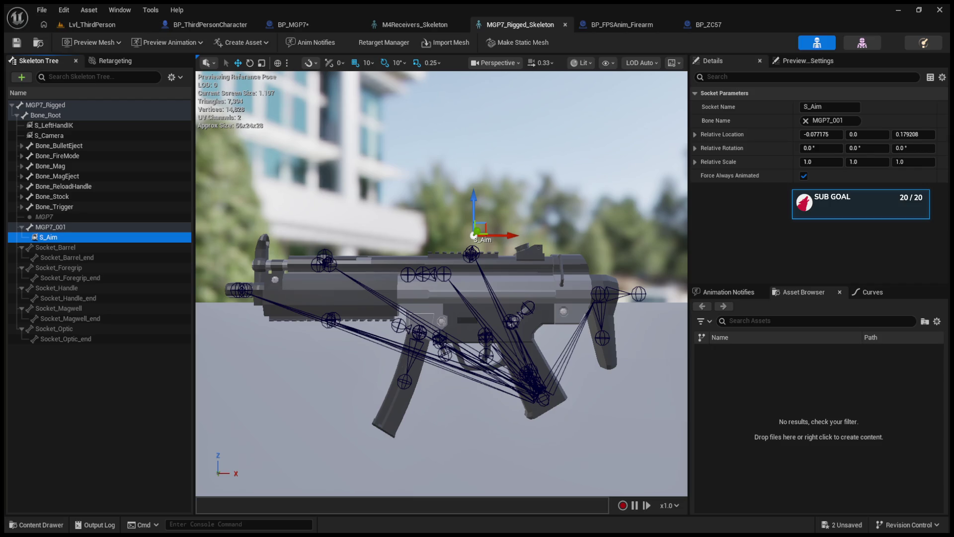
left_click(469, 254)
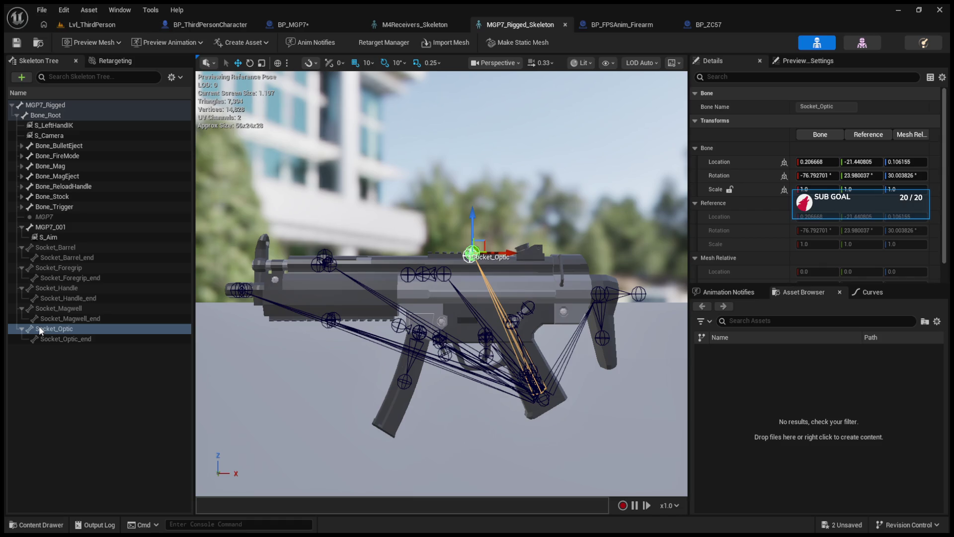
Attach S_Aim to Socket_Optic, raise it to Z 2.088097, and save the skeleton.
left_click(46, 239)
left_click_drag(51, 330, 50, 330)
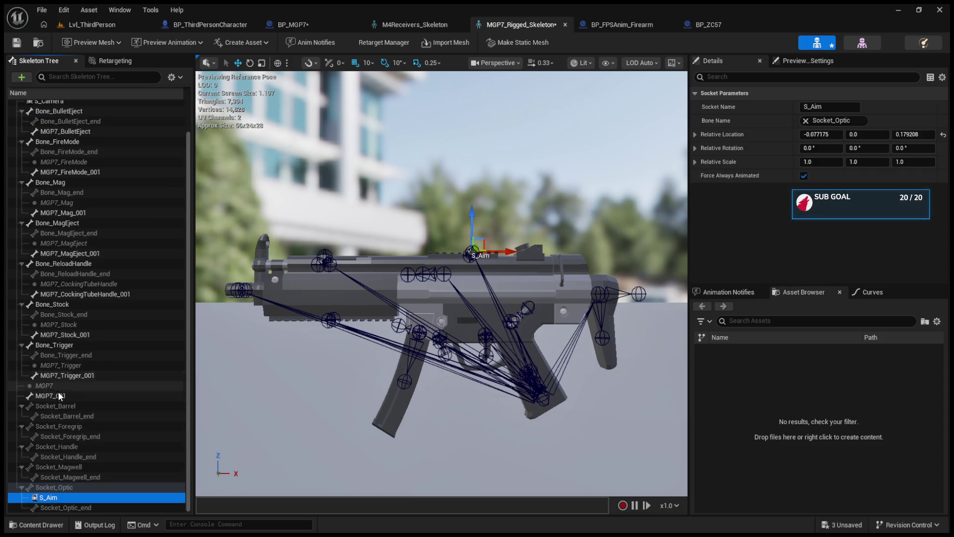
left_click_drag(437, 323, 462, 316)
left_click_drag(520, 304, 521, 271)
left_click(520, 338)
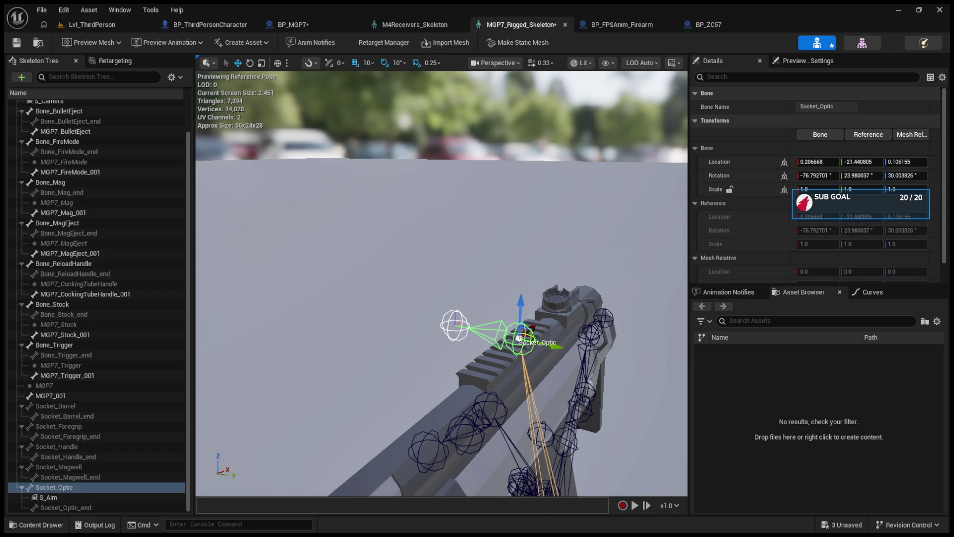
left_click(460, 323)
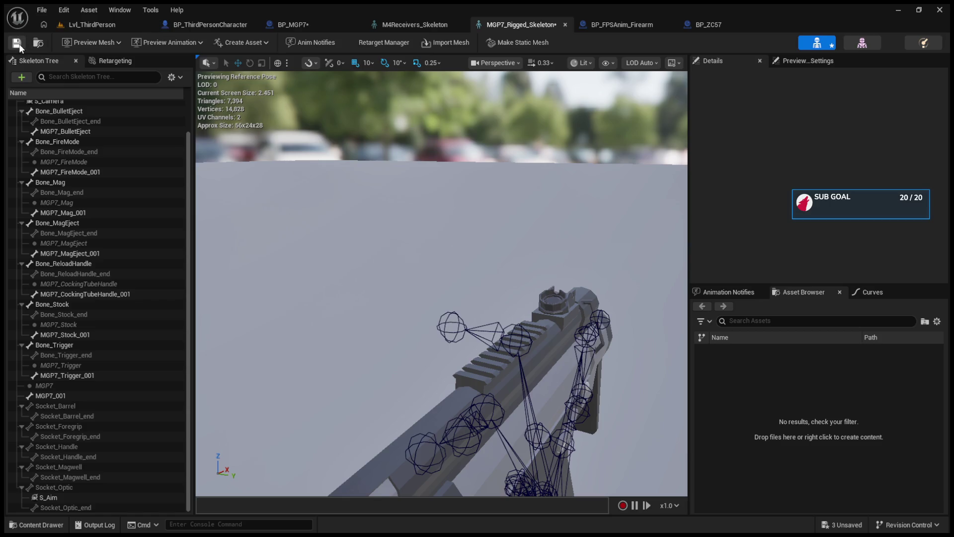
left_click(17, 43)
left_click(77, 26)
left_click(247, 42)
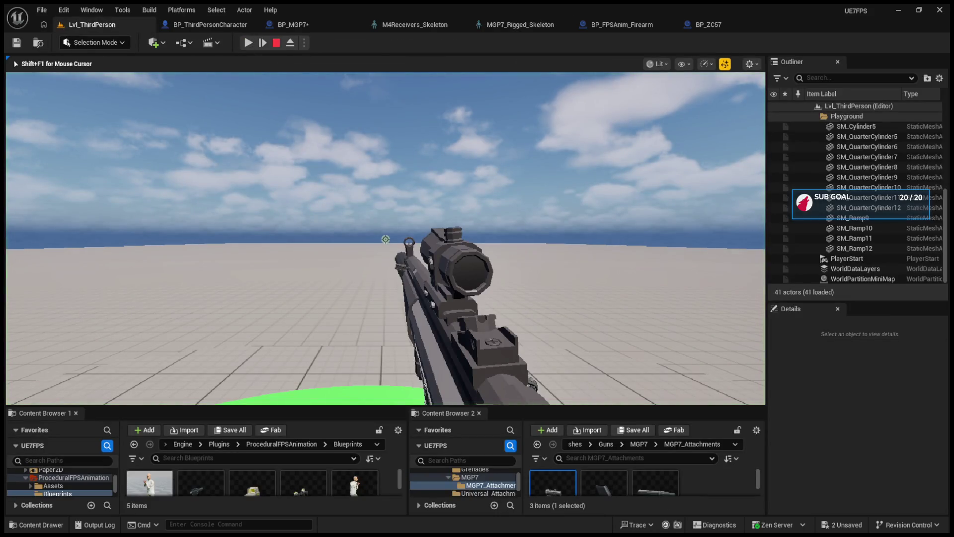
key("shift+F1")
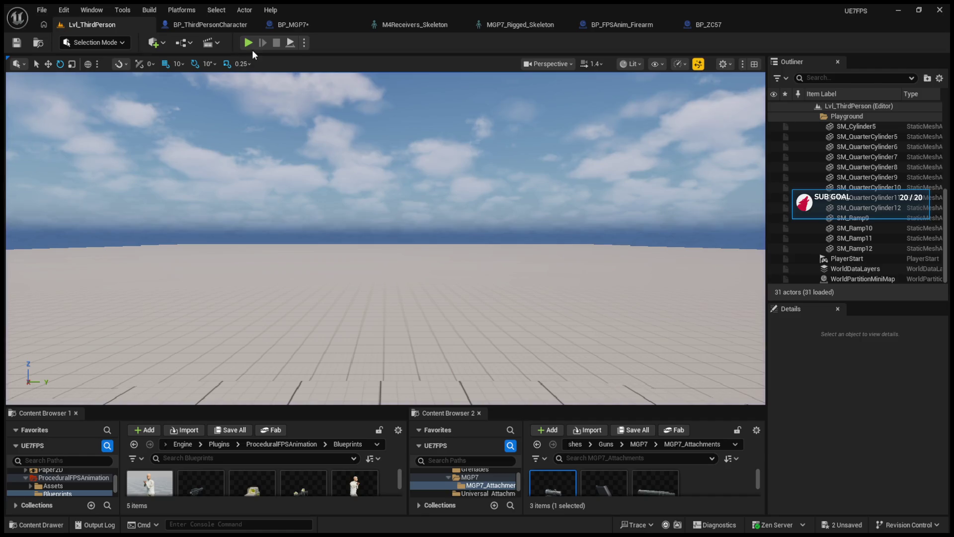
left_click(333, 152)
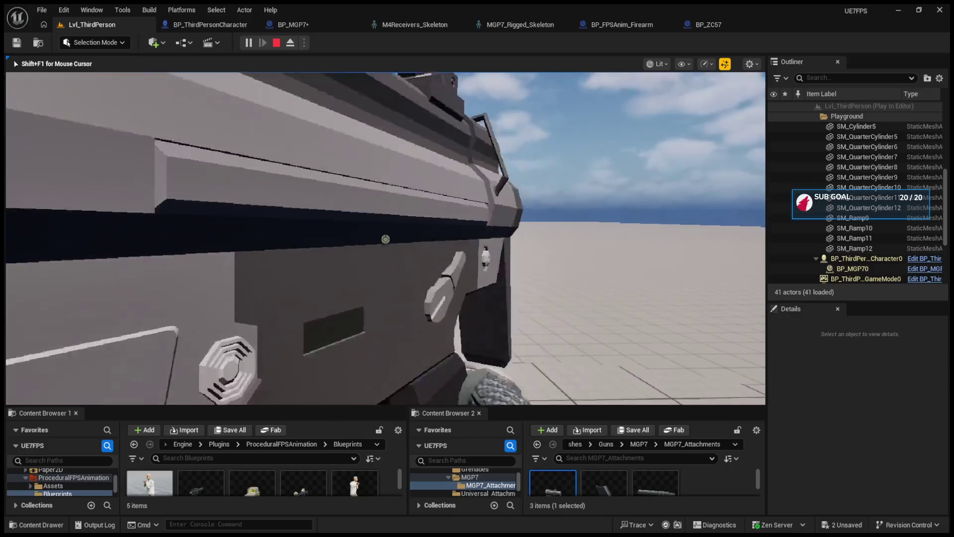
key("Escape")
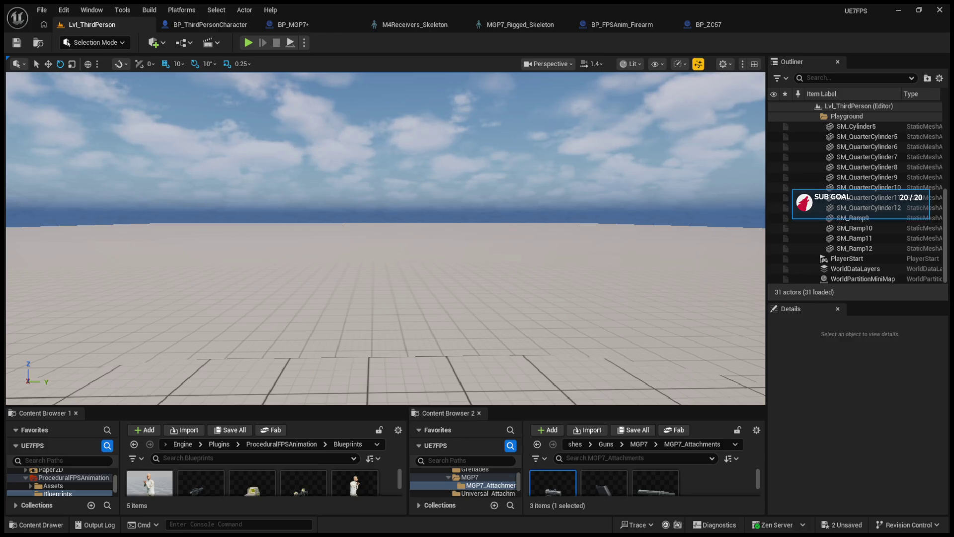
Look over BP_ThirdPersonCharacter, BP_MGP7 and M4Receivers_Skeleton, ending on MGP7_Rigged_Skeleton.
left_click(201, 20)
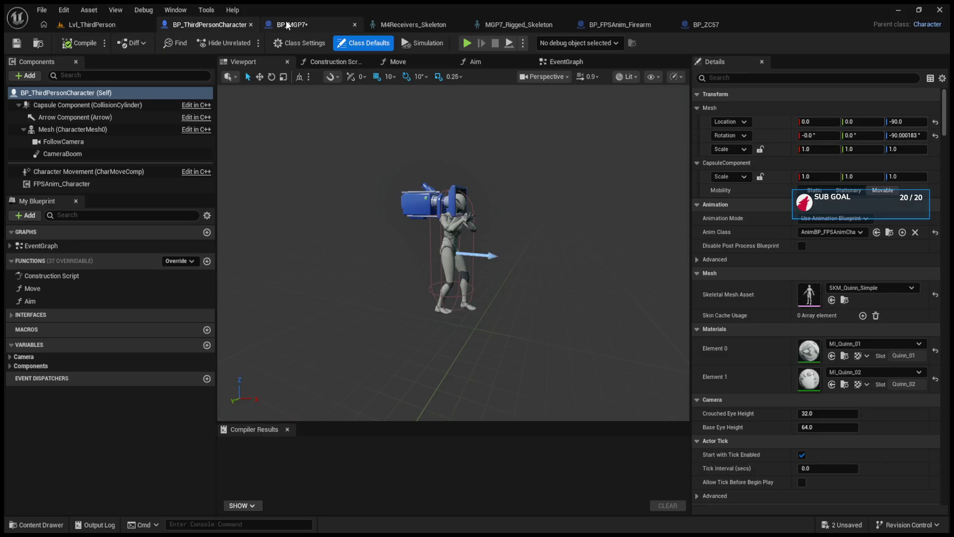
left_click(286, 22)
left_click(412, 24)
left_click(497, 24)
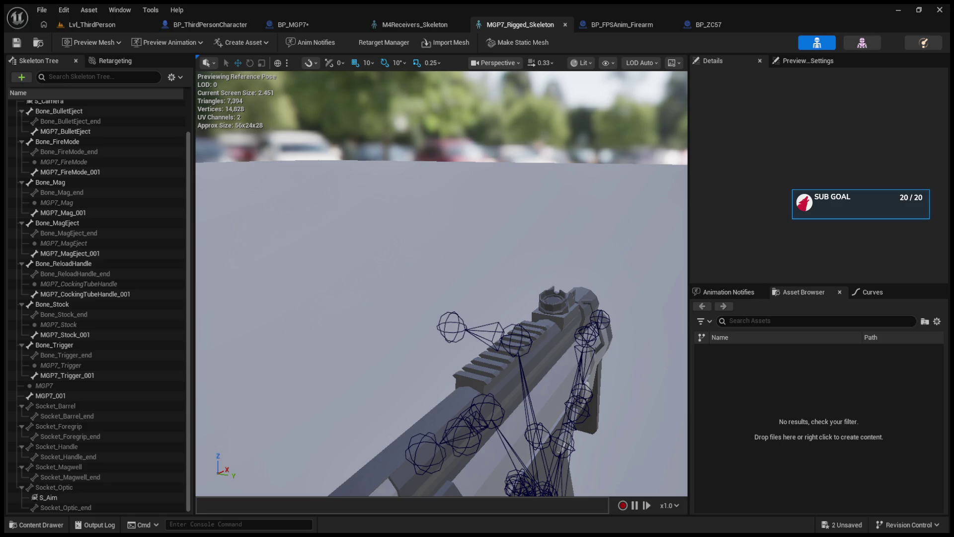
Move S_Aim under MGP7_001, then zoom the viewport and clear the selection.
mouse_move(48, 497)
left_mouse_down()
mouse_move(73, 461)
mouse_move(76, 398)
left_mouse_up()
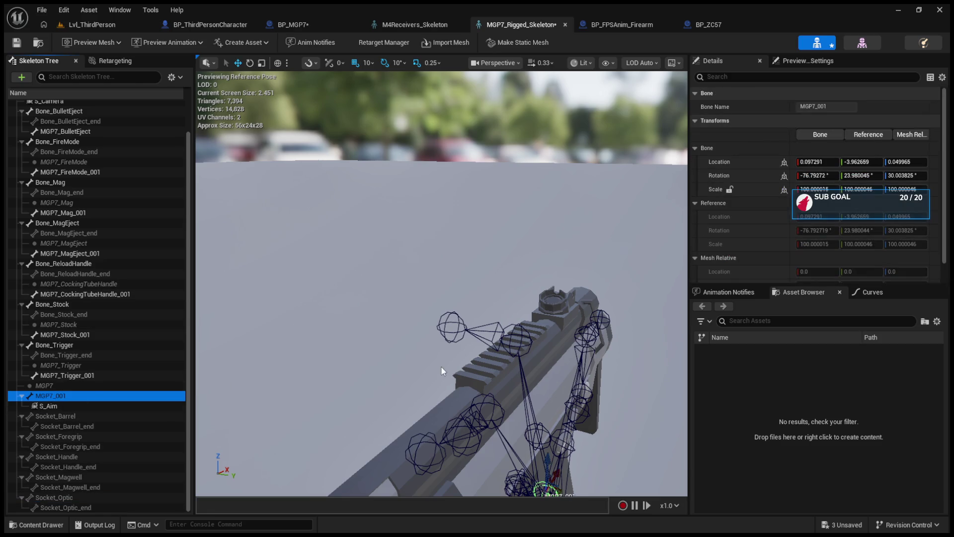
scroll(467, 388, "down", 5)
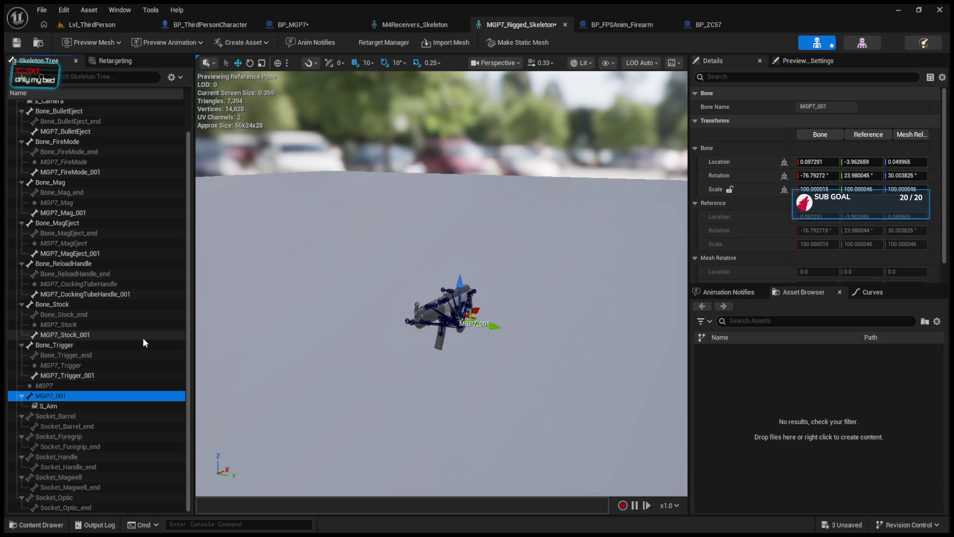
scroll(142, 338, "up", 2)
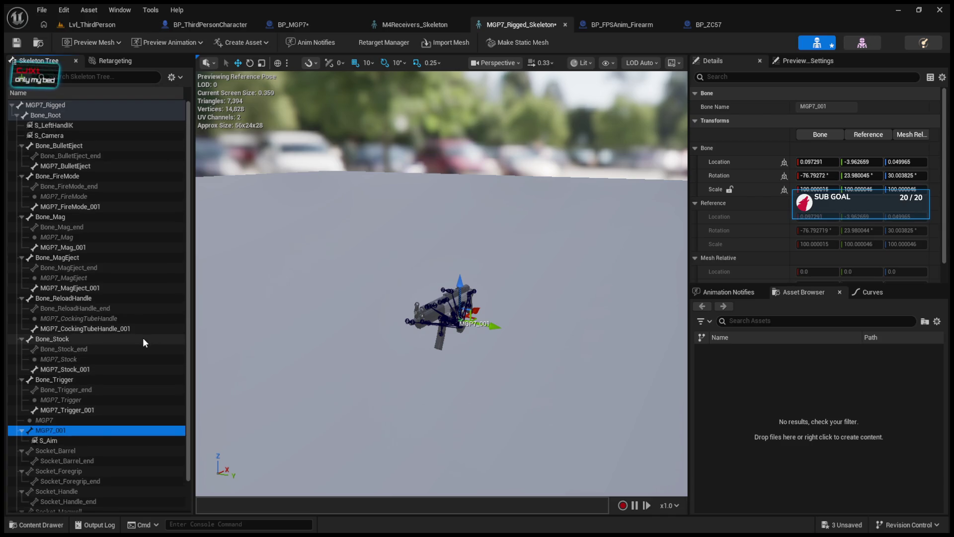
left_click(340, 342)
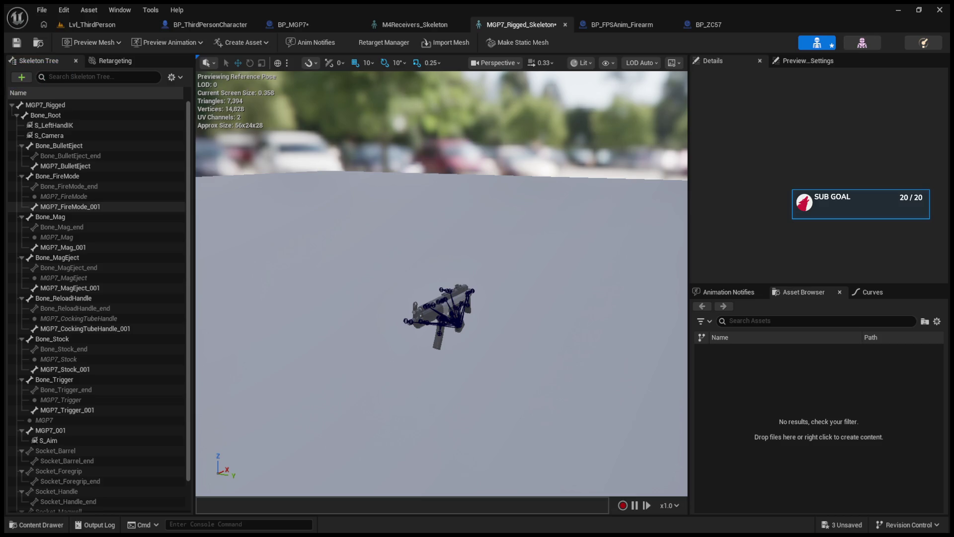
Reparent S_Aim directly under Bone_Root at Z 2.088097 and save the skeleton.
left_click(49, 441)
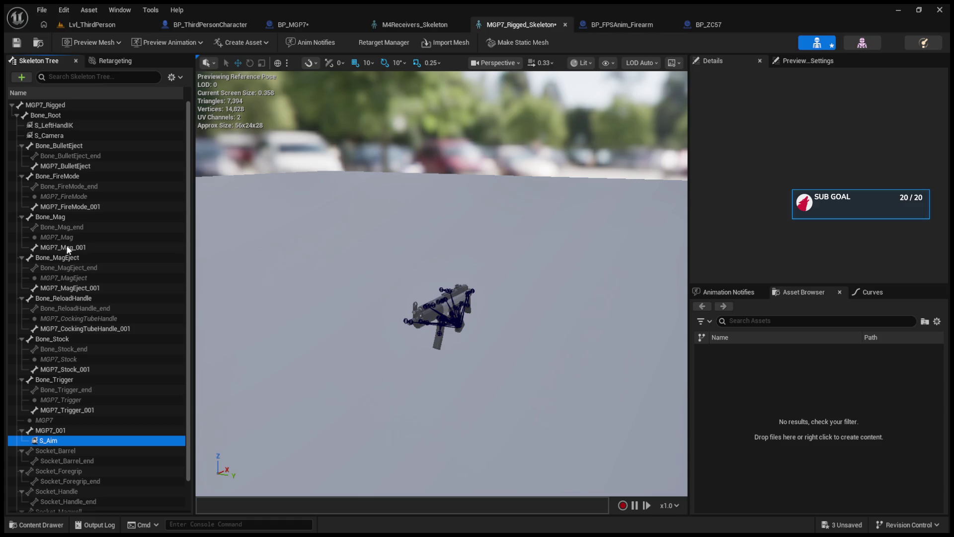
left_click_drag(54, 122, 52, 115)
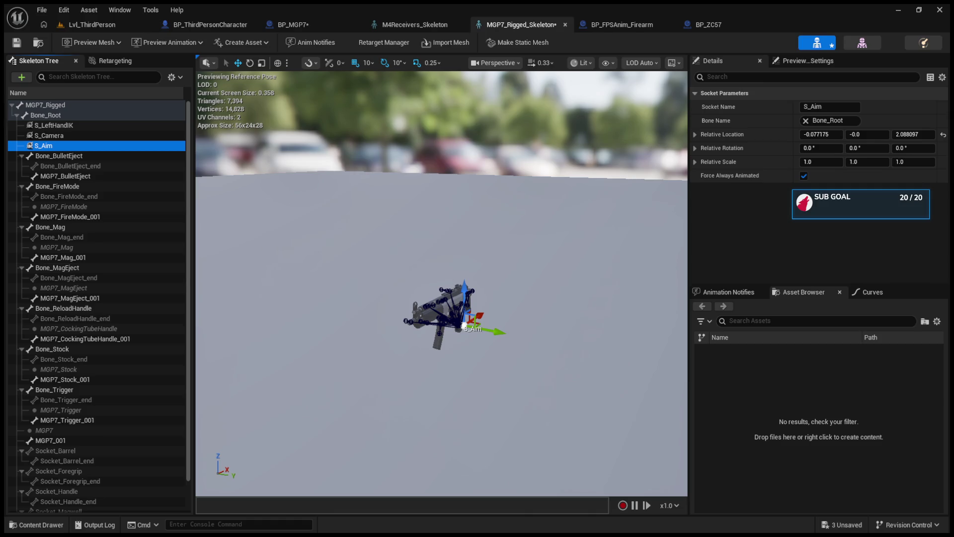
left_click(16, 43)
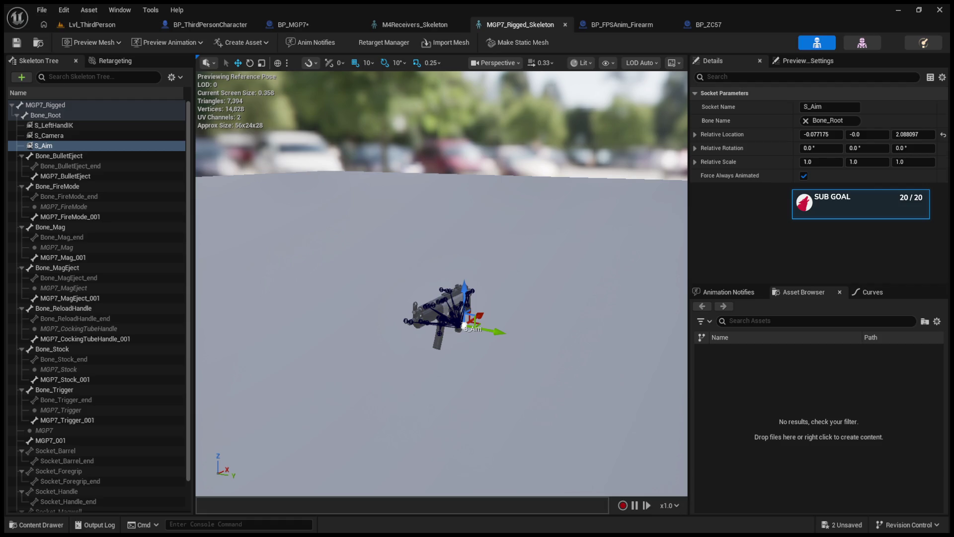
Orbit around the MGP7 to check the S_Aim socket, then bring up the BP_MGP7 Blueprint.
left_click_drag(442, 283, 400, 309)
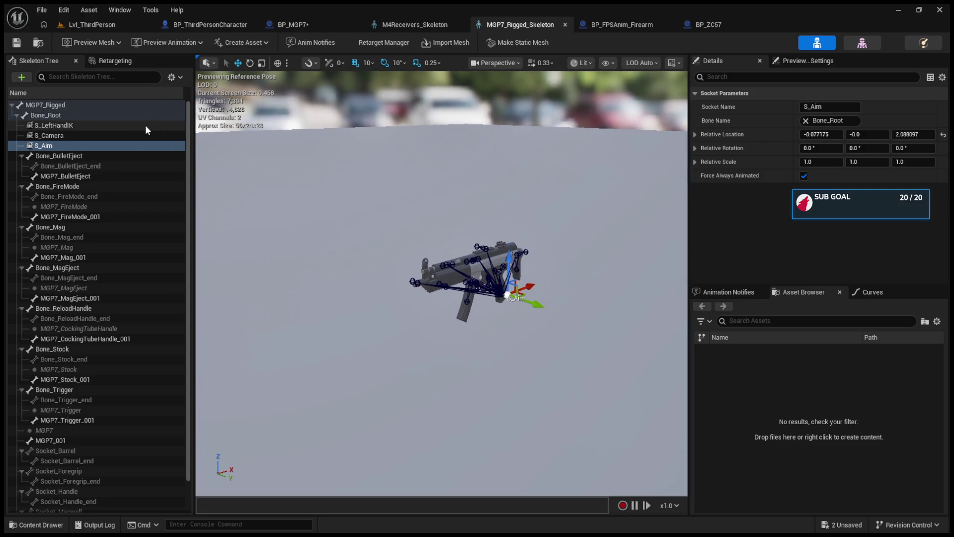
left_click(212, 24)
In BP_MGP7, check that the weapon's Aim Socket value is S_Aim.
left_click(296, 24)
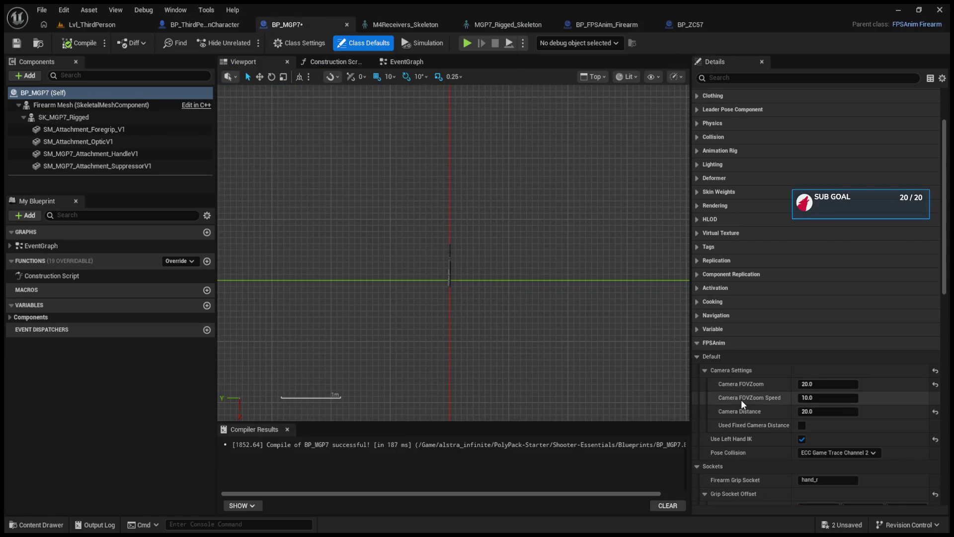
scroll(741, 400, "down", 3)
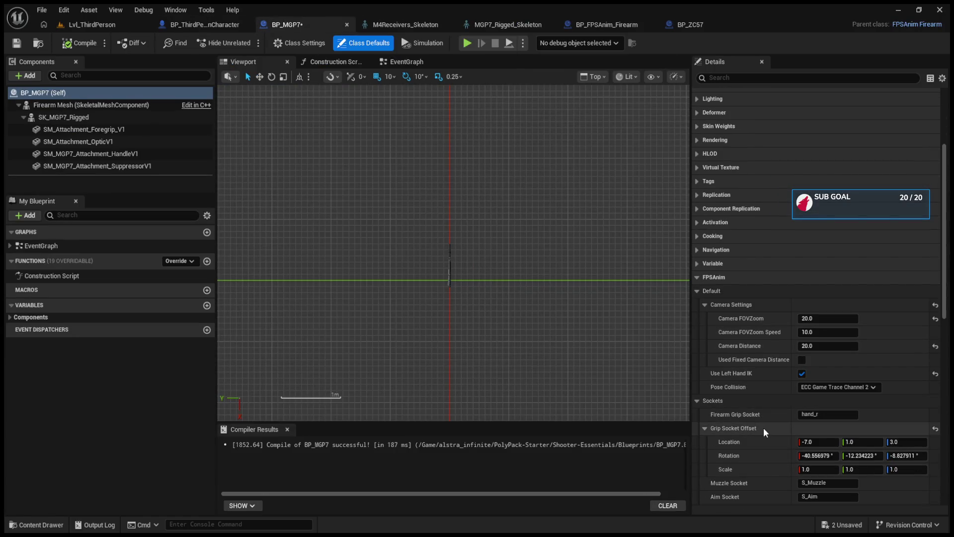
scroll(763, 427, "down", 2)
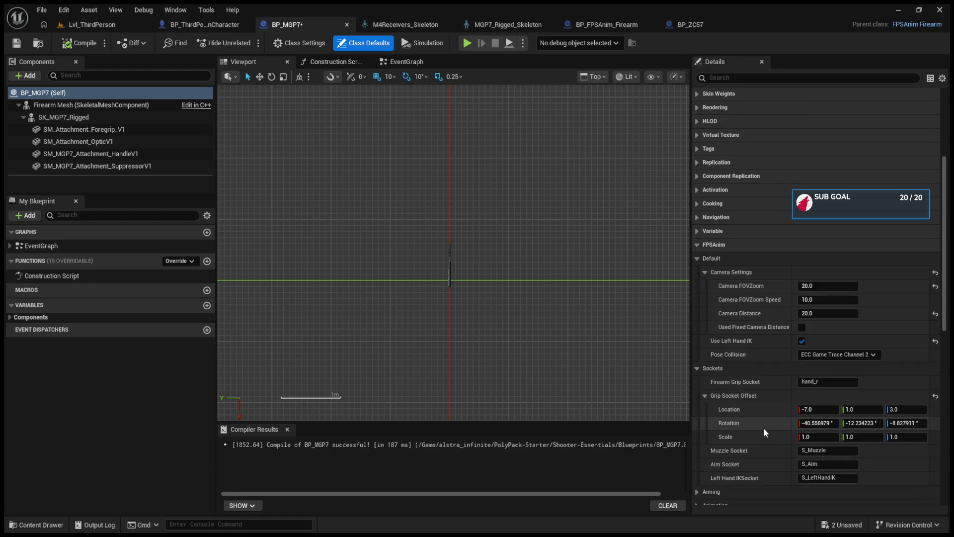
left_click(832, 464)
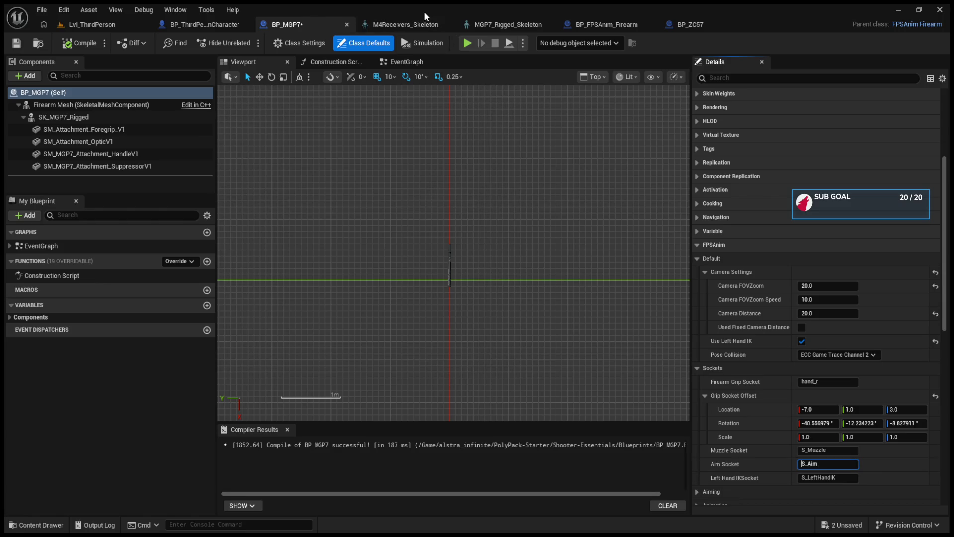
Frame S_Aim, move it up onto the top rail, save the skeleton, and play the level.
left_click(482, 23)
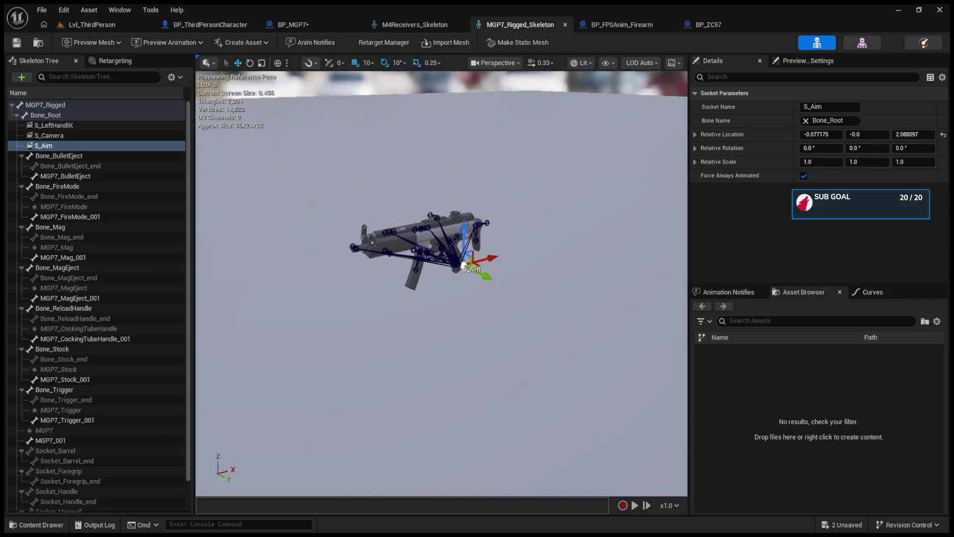
key("f")
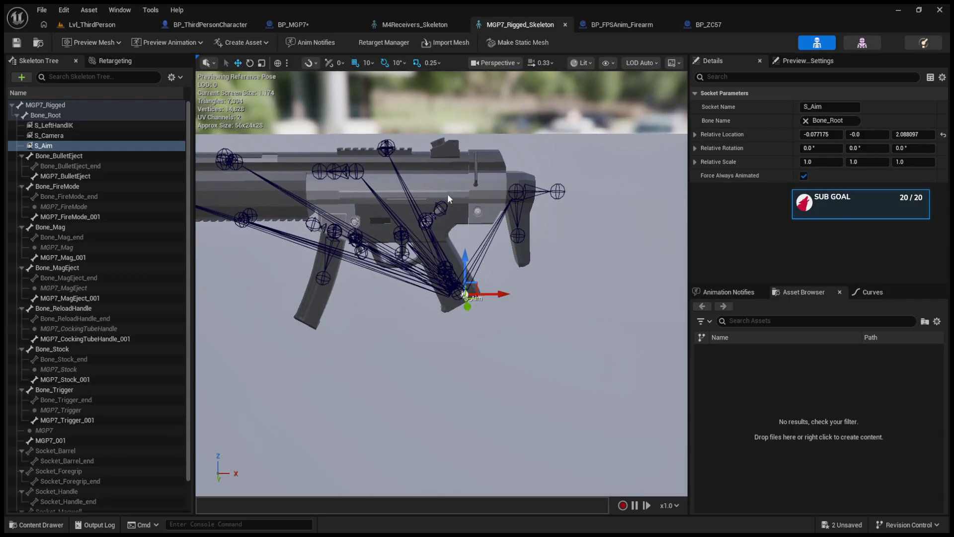
mouse_move(466, 256)
left_mouse_down()
mouse_move(473, 91)
mouse_move(259, 105)
mouse_move(295, 119)
left_mouse_up()
left_click(17, 42)
left_click(92, 24)
left_click(248, 42)
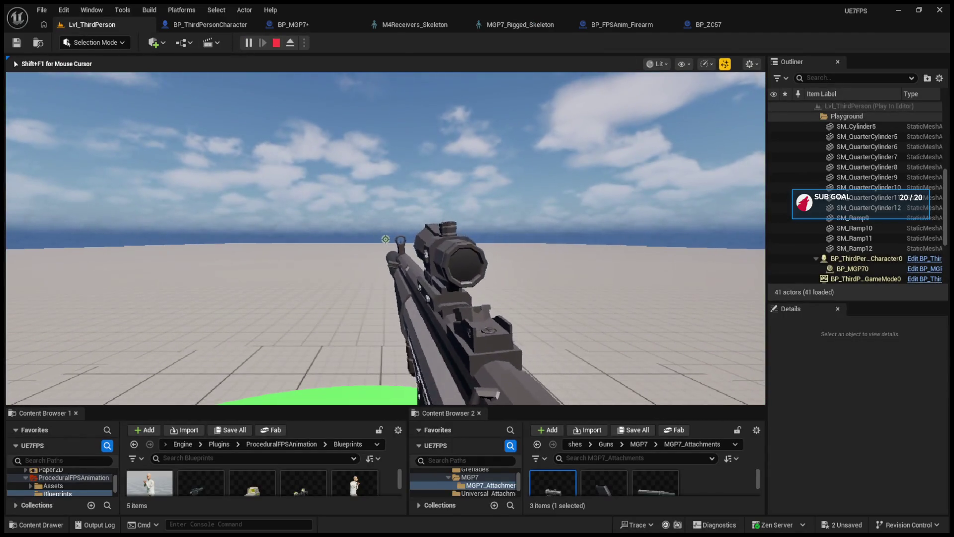
Walk around in first person, then eject with F8 and orbit to see the held MGP7.
key("w")
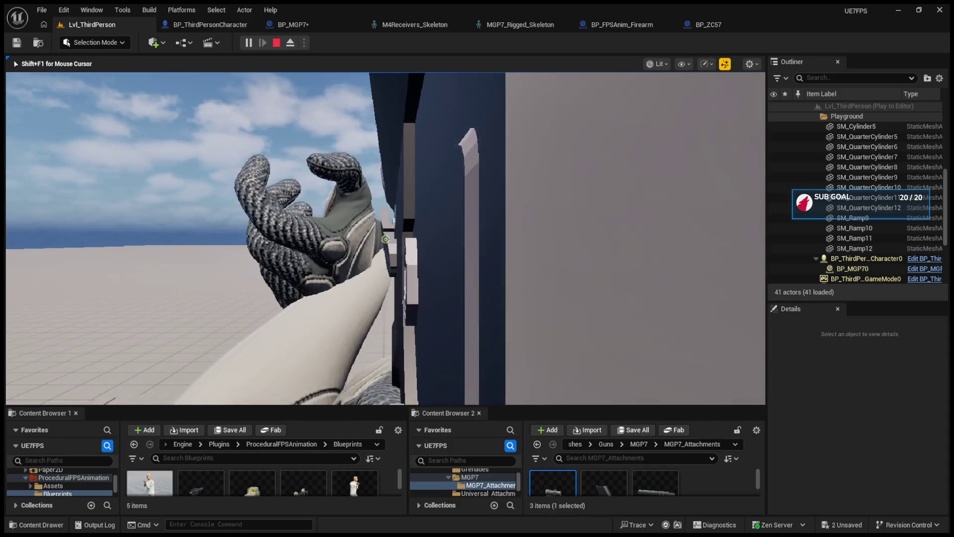
key("F8")
left_click_drag(466, 232, 646, 232)
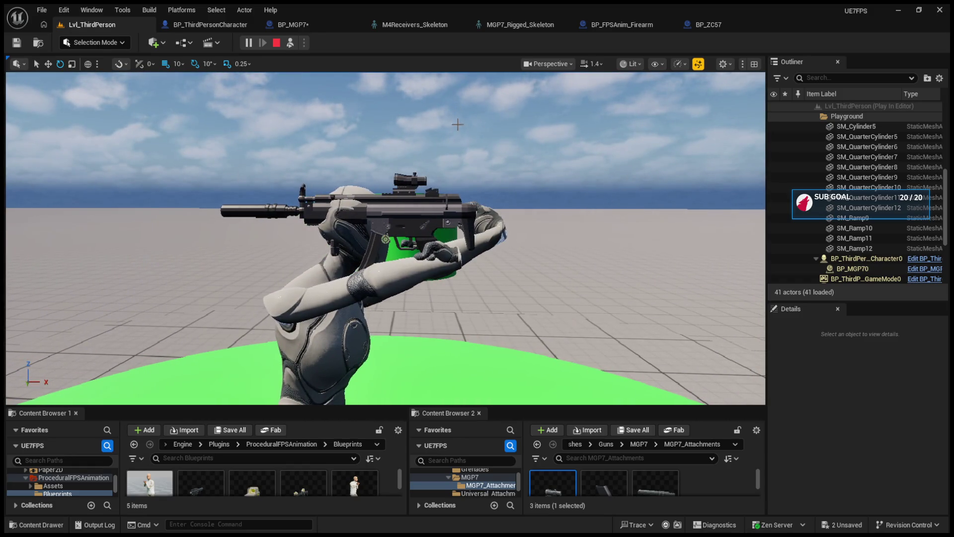
Stop play, review the MGP7's Bone_Root and S_Aim, then bring up the M4Receivers_Skeleton for reference.
left_click(277, 43)
left_click(519, 24)
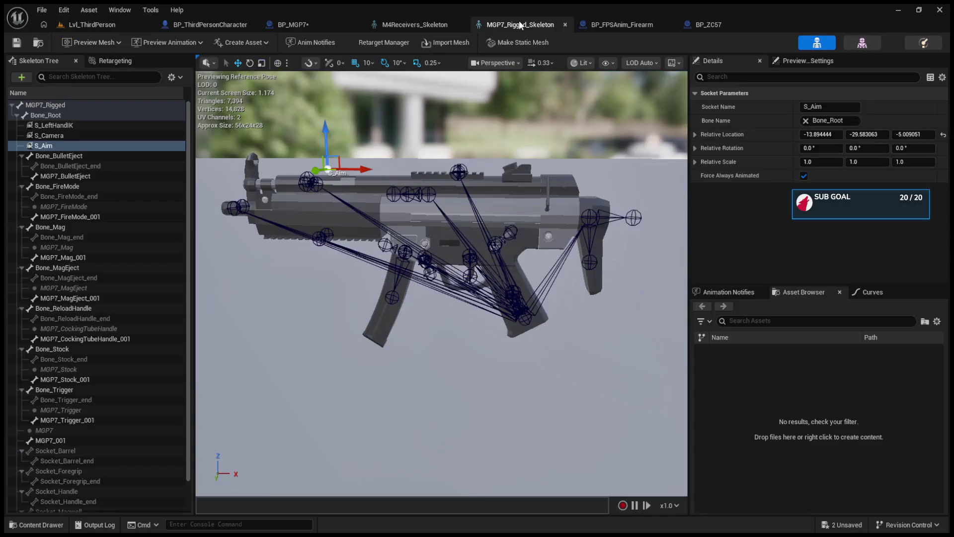
left_click(509, 231)
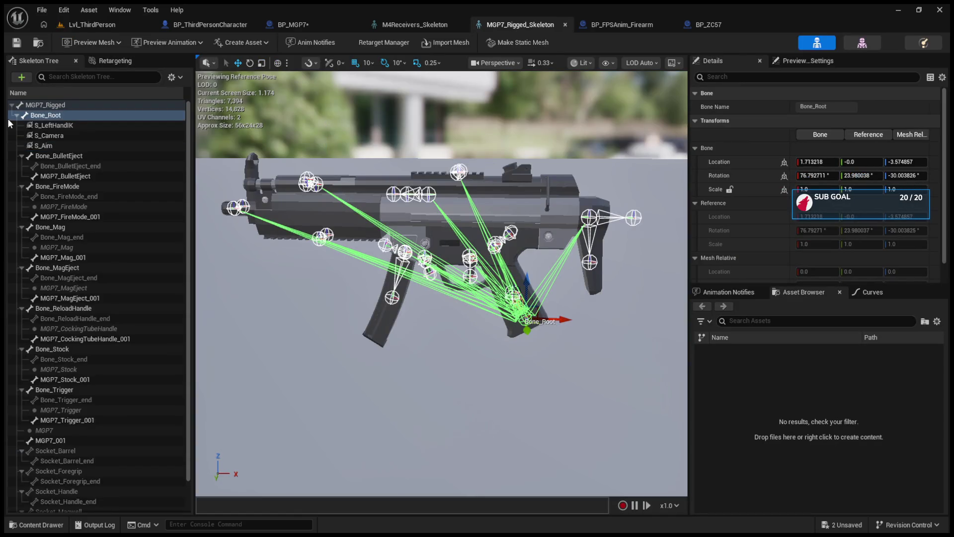
left_click(57, 146)
left_click(415, 24)
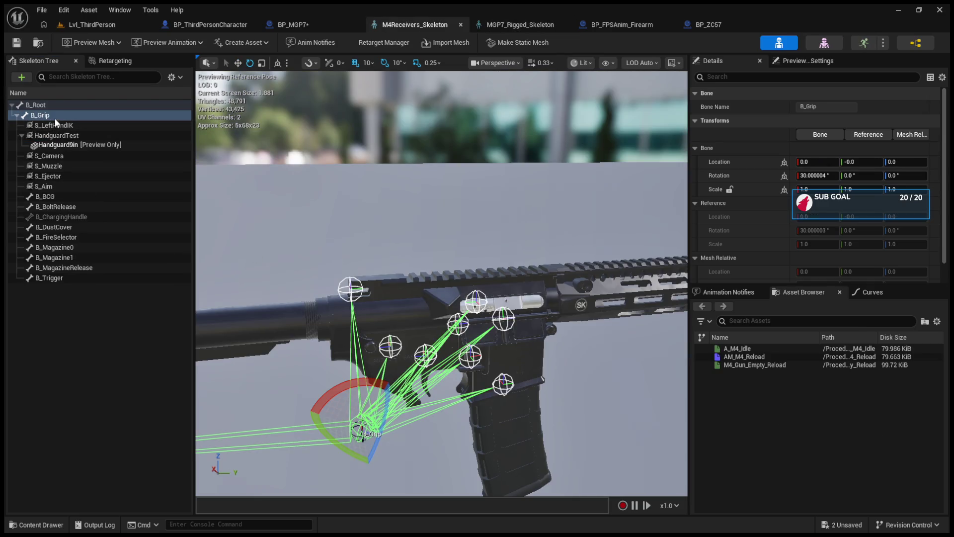
Switch the gizmo to world space and inspect the M4's S_Aim socket for reference.
left_click(278, 64)
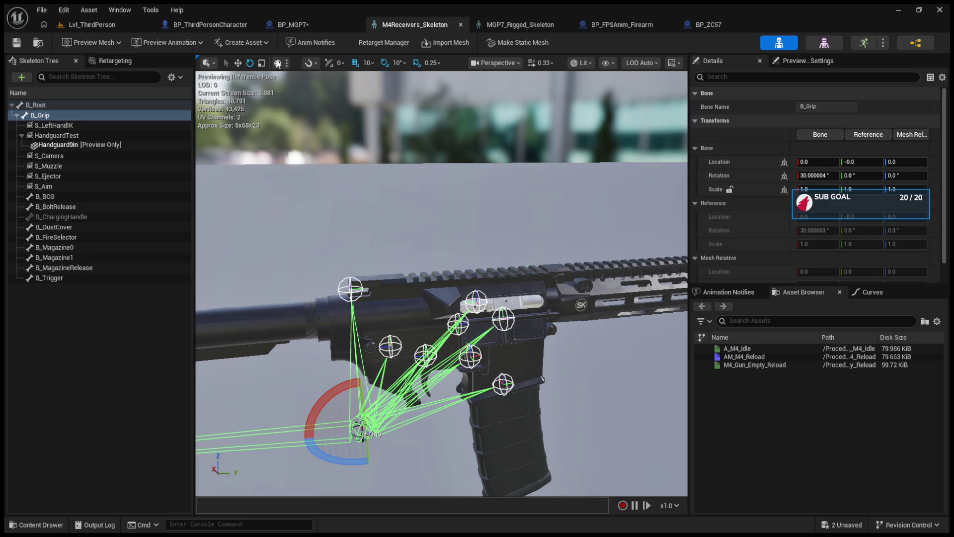
left_click(58, 186)
left_click_drag(428, 266, 425, 266)
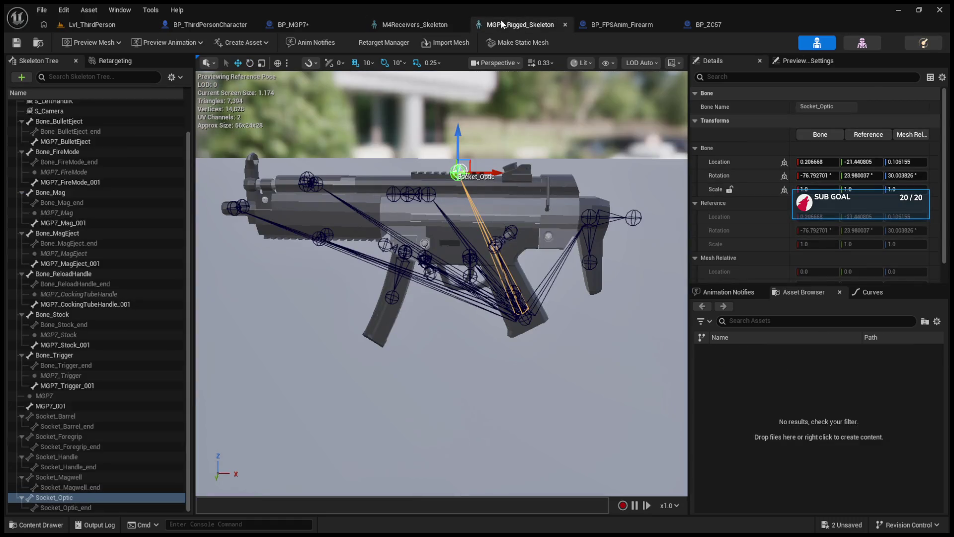
left_click_drag(468, 148, 596, 151)
scroll(106, 246, "up", 2)
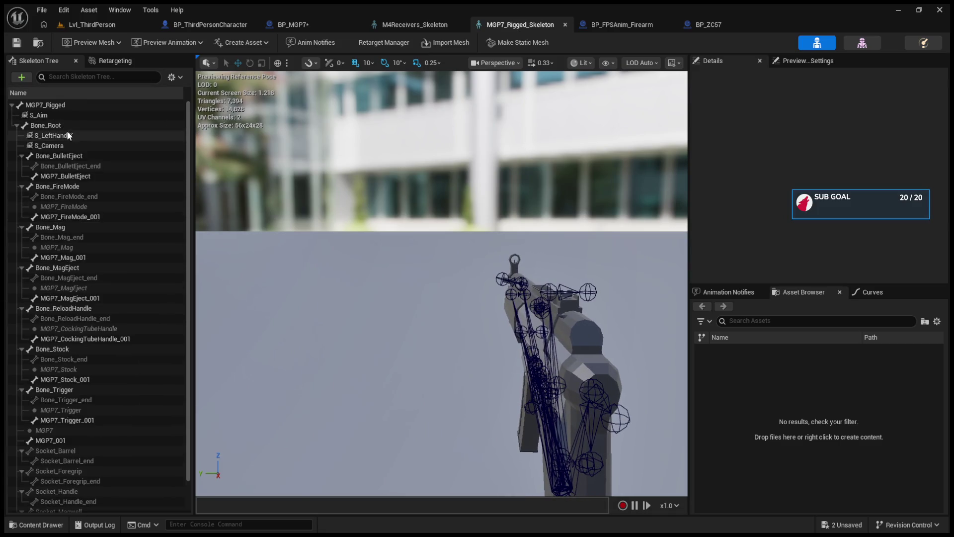
Parent the MGP7's S_Aim under Bone_Root and set its Relative Location X, Y, Z to 0.
left_click(60, 118)
left_click_drag(63, 131, 62, 127)
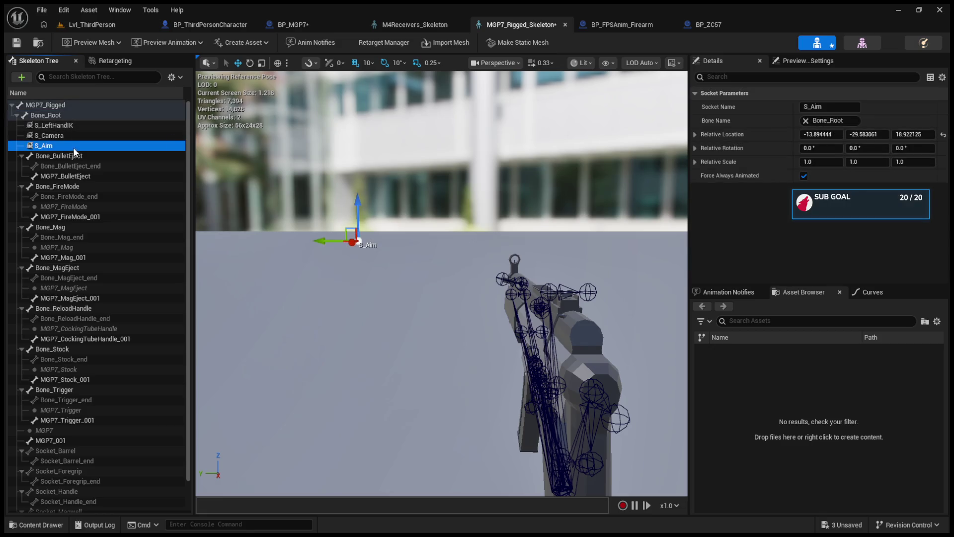
mouse_move(341, 233)
left_mouse_down()
mouse_move(486, 251)
mouse_move(542, 244)
mouse_move(572, 256)
left_mouse_up()
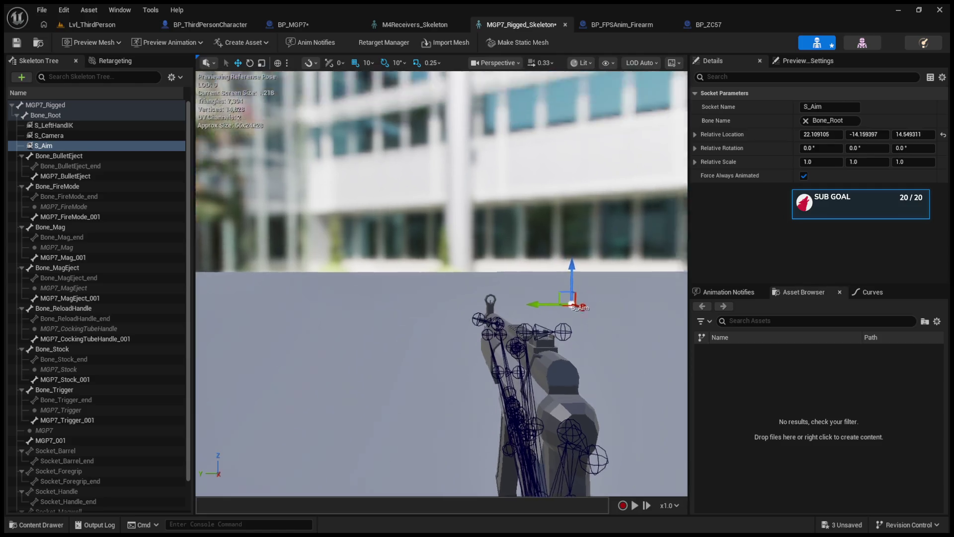
left_click(822, 134)
type("0")
key("Return")
left_click(867, 135)
key("Return")
left_click(908, 136)
key("Return")
Compare against the M4 reference and raise S_Aim above the gun.
mouse_move(497, 298)
left_mouse_down()
mouse_move(547, 249)
mouse_move(433, 271)
left_mouse_up()
left_click(414, 23)
left_click(508, 26)
mouse_move(506, 233)
left_mouse_down()
mouse_move(512, 154)
mouse_move(548, 159)
mouse_move(276, 172)
left_mouse_up()
left_click(38, 43)
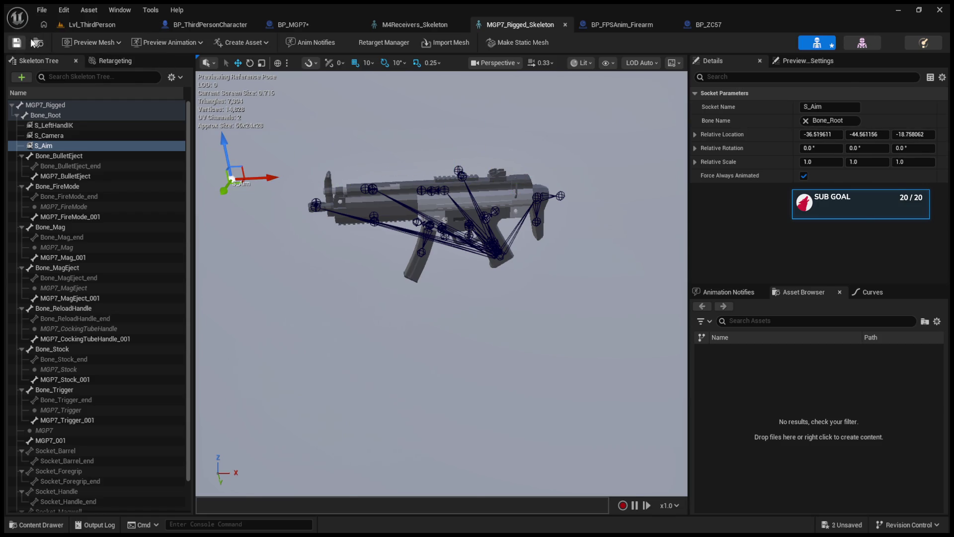
During a test play, enable Used Fixed Camera Distance in BP_MGP7 and compile it.
left_click(317, 133)
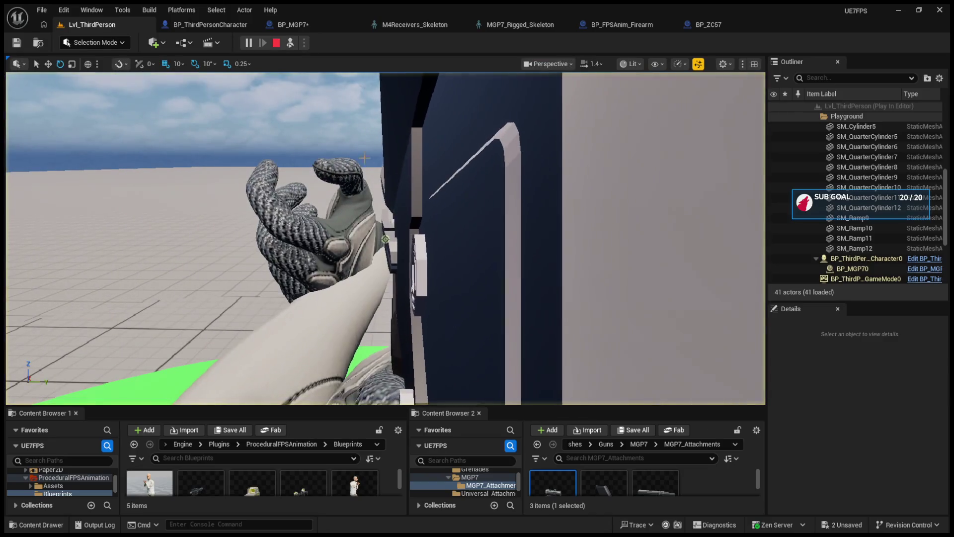
key("shift+F1")
left_click(288, 25)
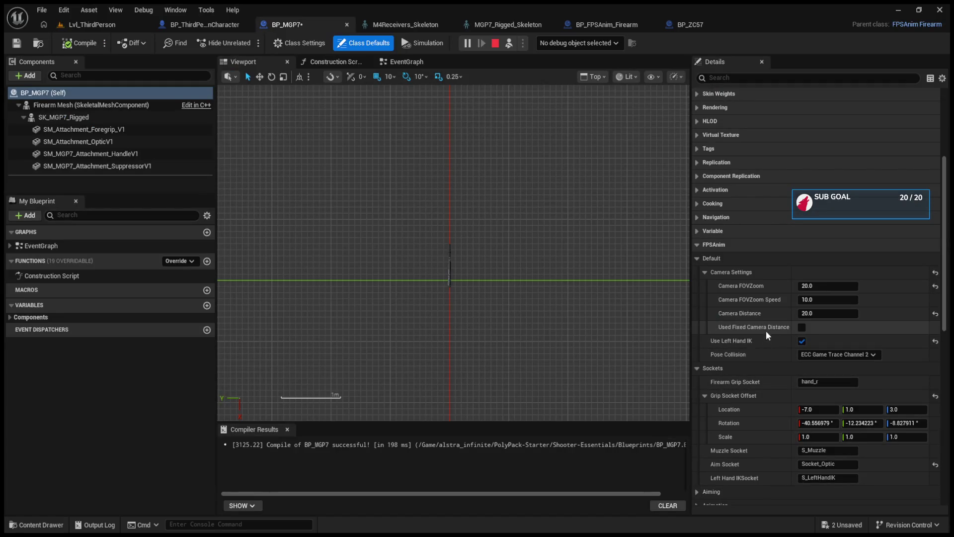
left_click(802, 327)
left_click(75, 44)
left_click(197, 25)
left_click(496, 43)
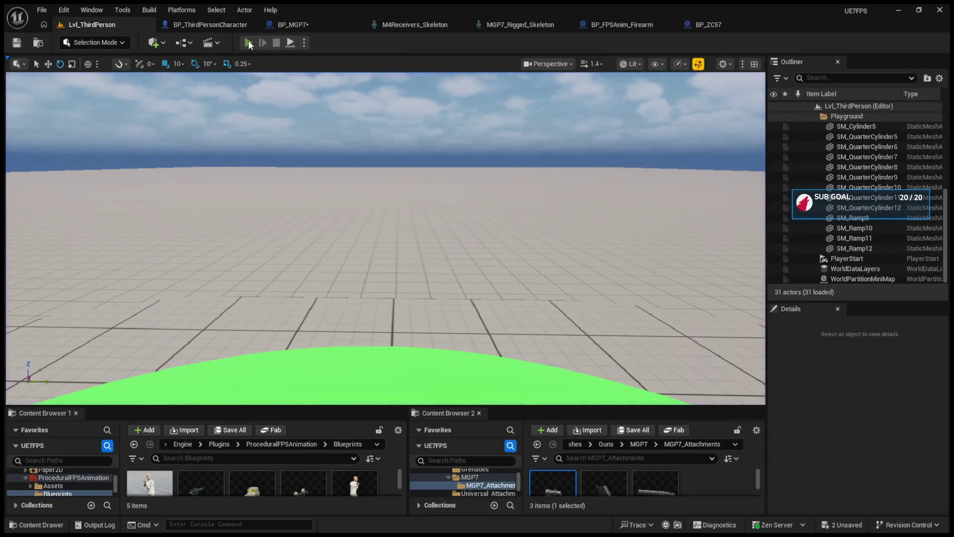
Play the level again, eject with F8 to view the weapon, then stop.
left_click(248, 43)
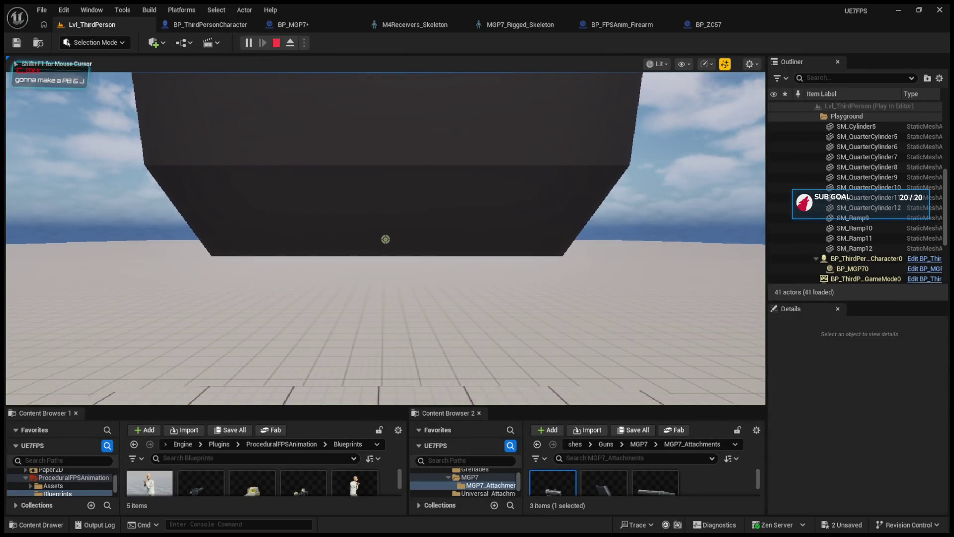
key("F8")
scroll(385, 240, "up", 4)
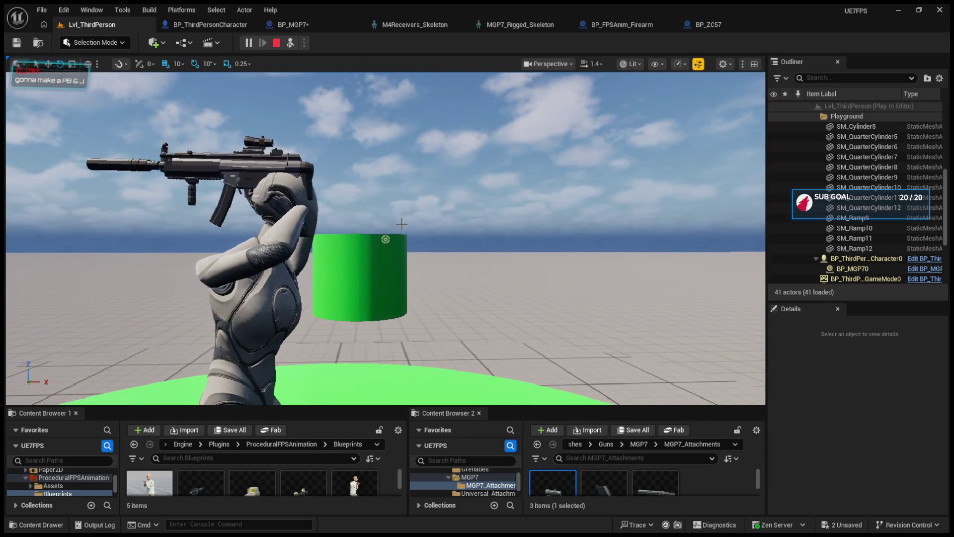
left_click(276, 43)
left_click(293, 25)
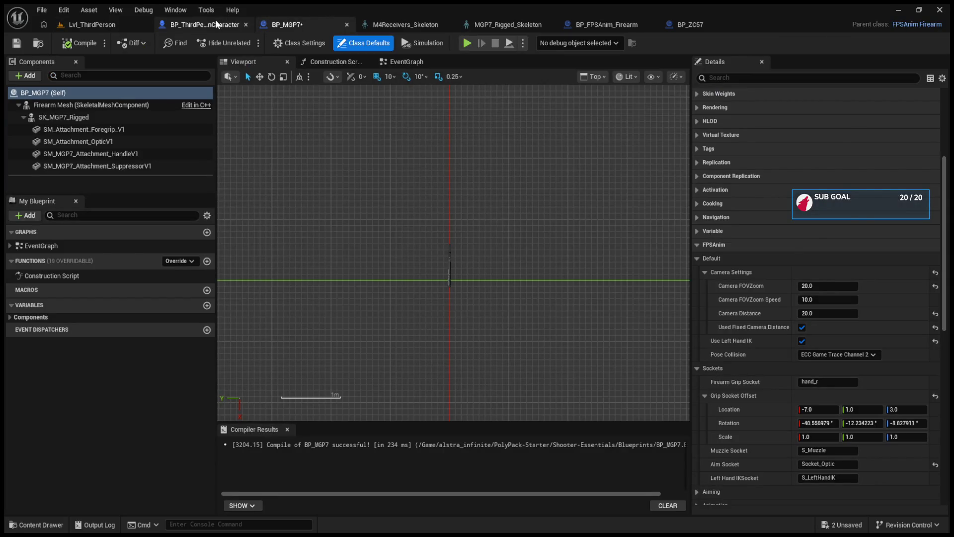
left_click(215, 20)
left_click(392, 22)
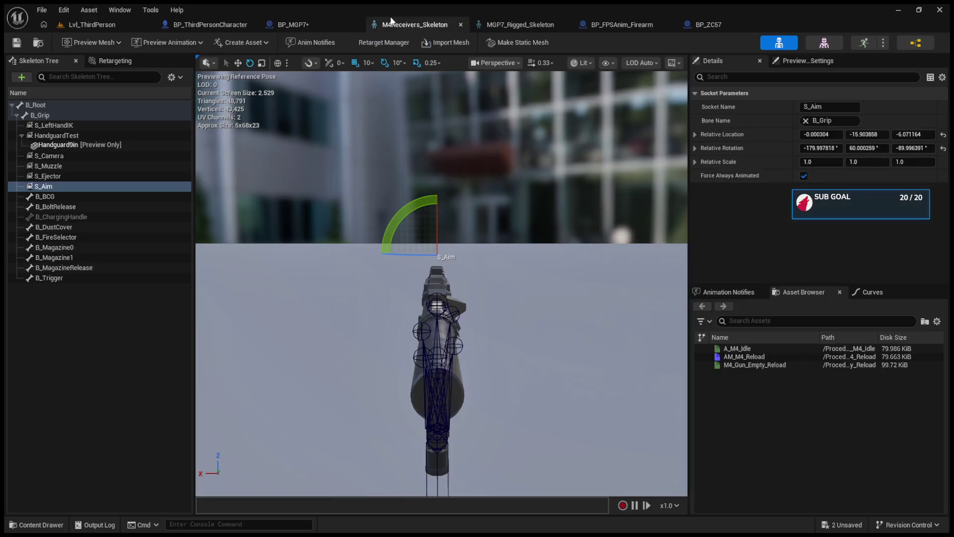
left_click(531, 21)
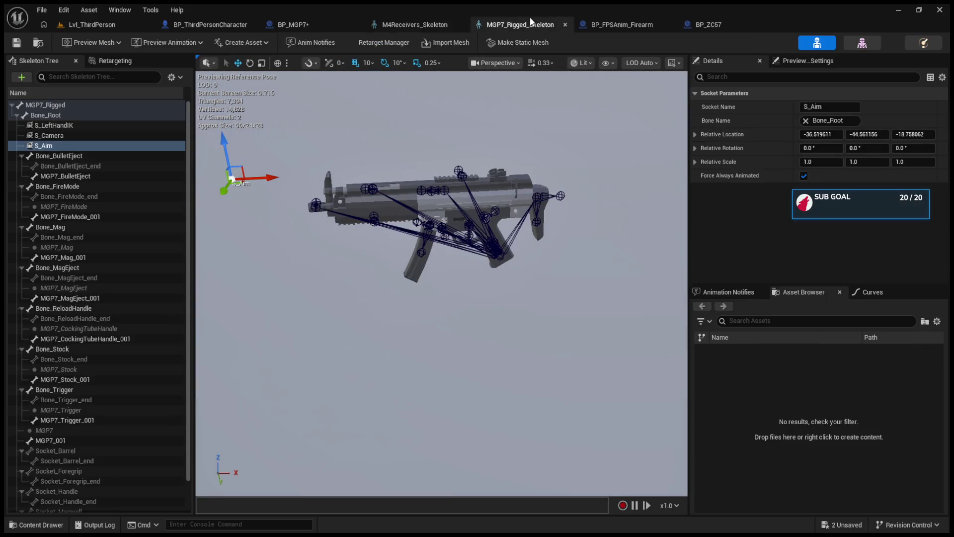
left_click(79, 117)
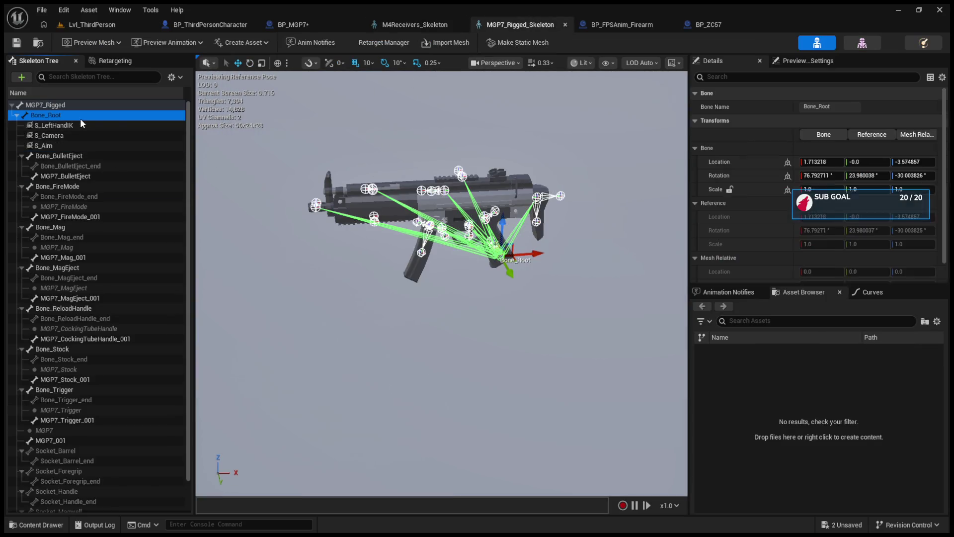
left_click(278, 63)
left_click(279, 63)
left_click(828, 173)
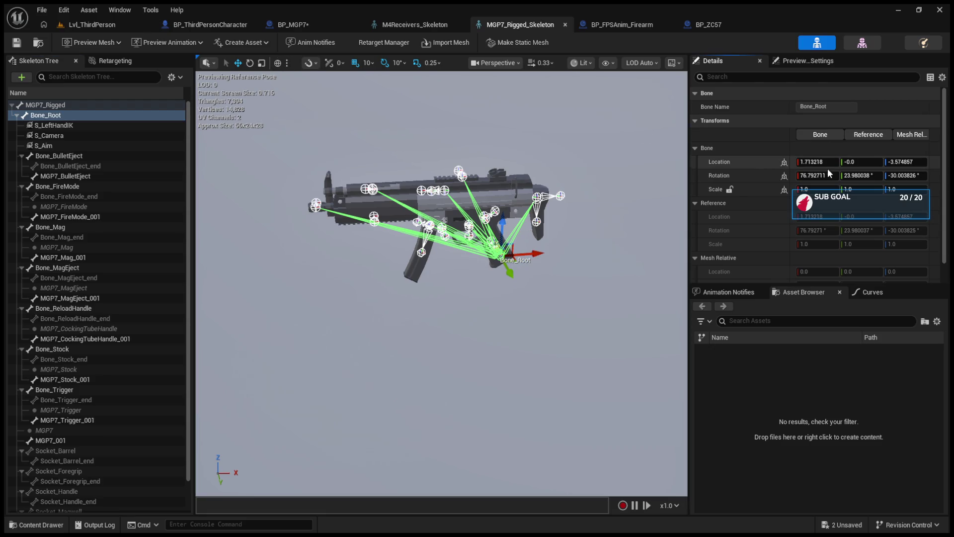
type("0")
key("Return")
key("Tab")
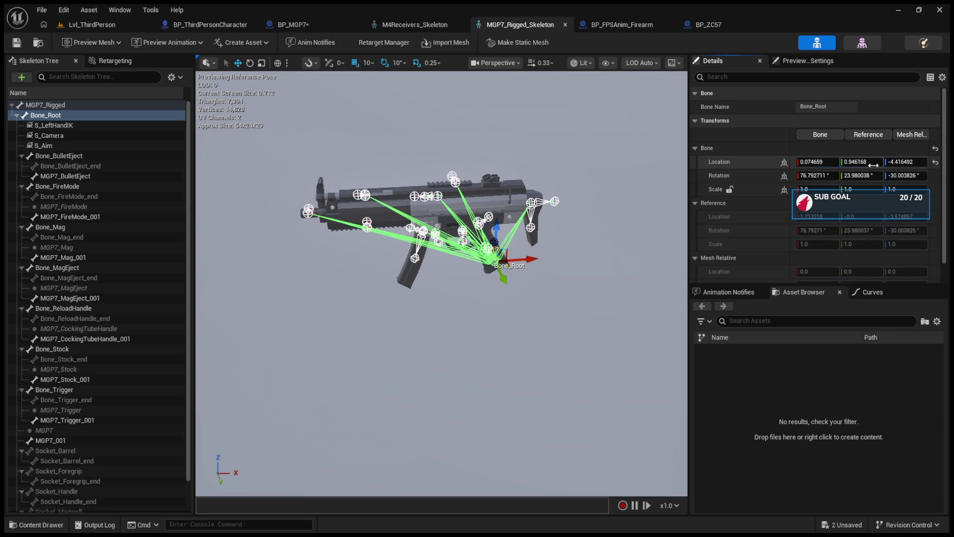
left_click(888, 163)
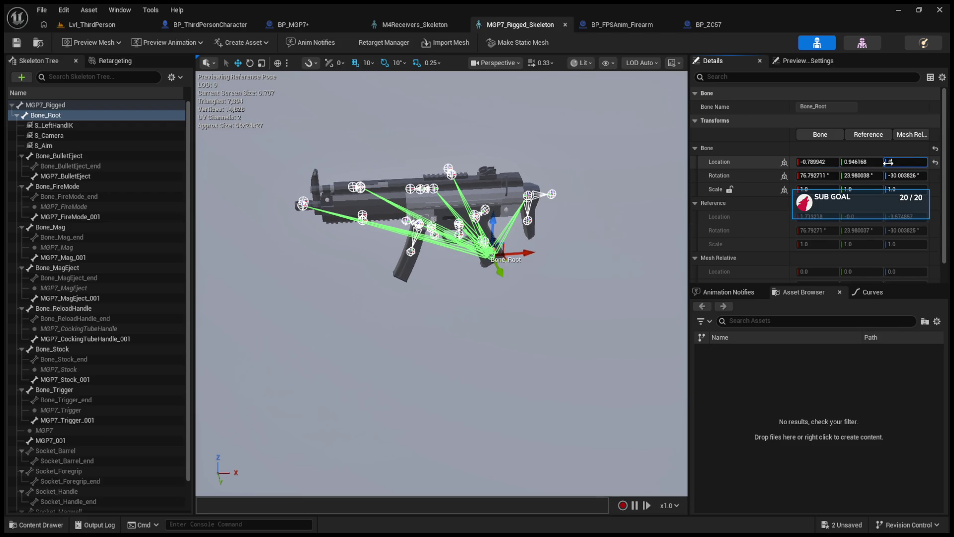
key("Return")
left_click(861, 162)
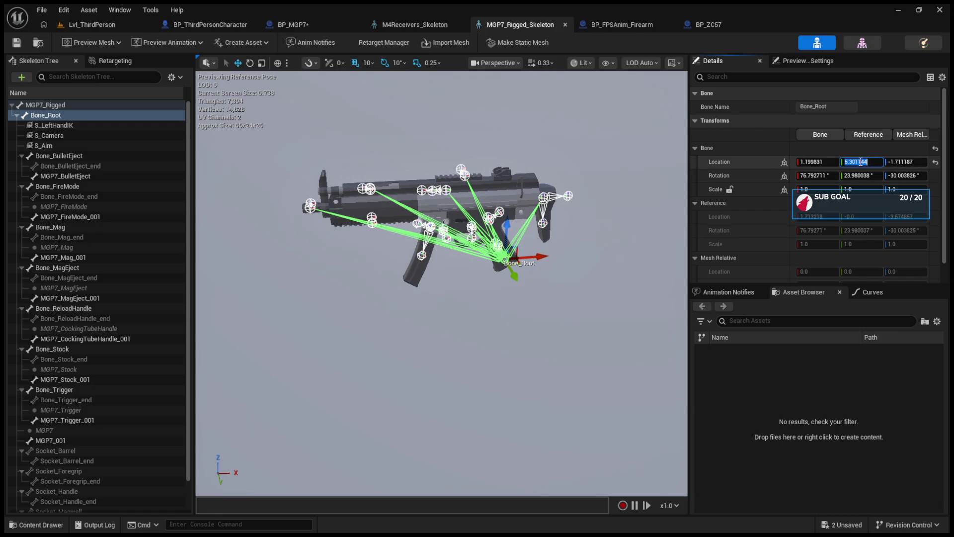
left_click(934, 163)
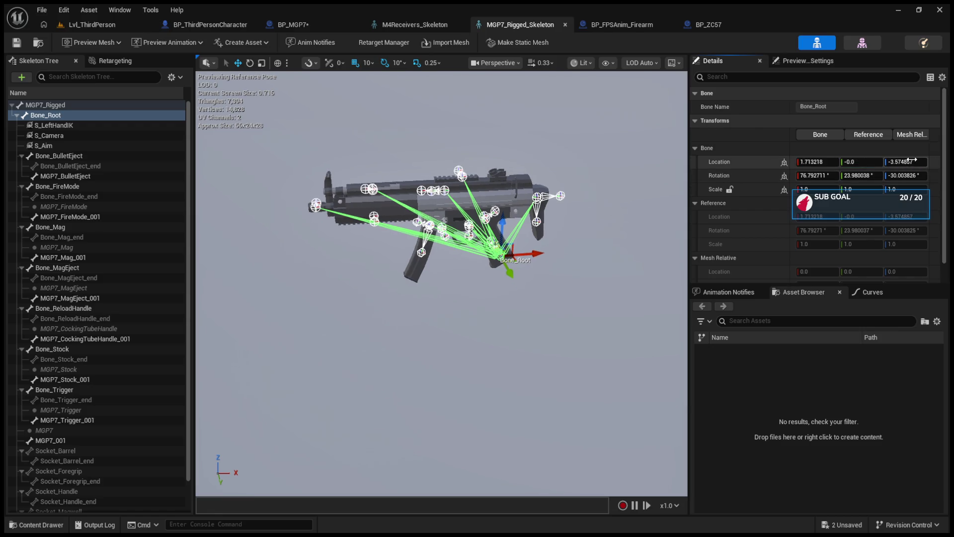
left_click(857, 176)
type("0")
key("Return")
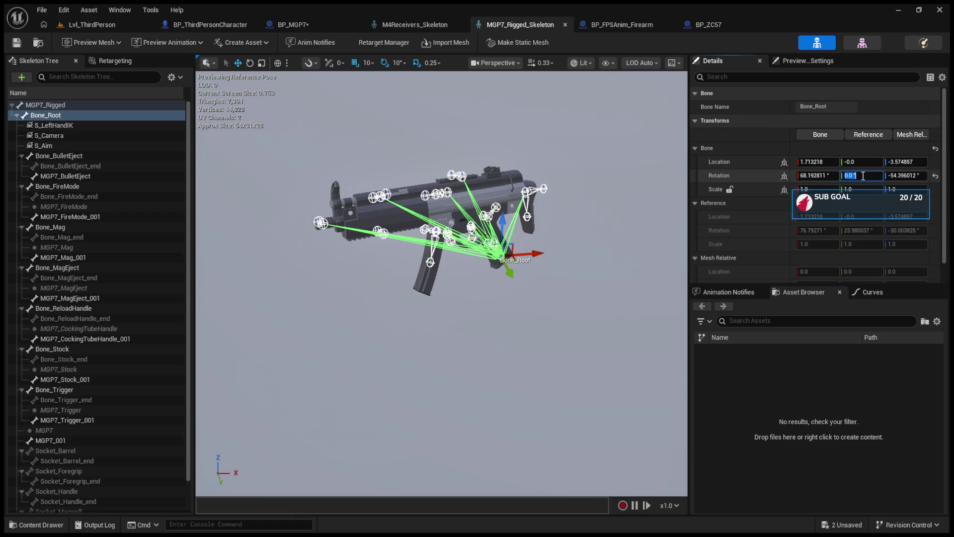
left_click(895, 175)
type("0")
key("Return")
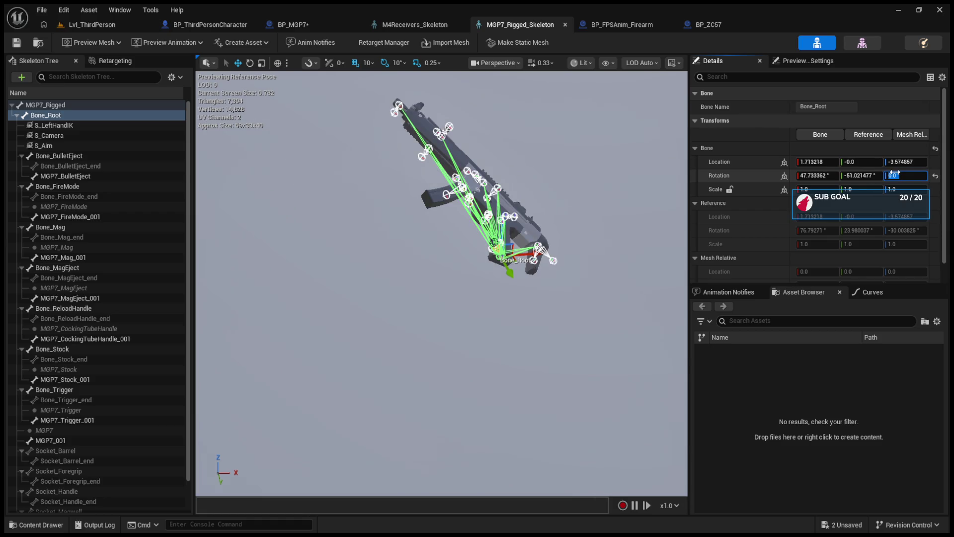
key("Return")
left_click(784, 175)
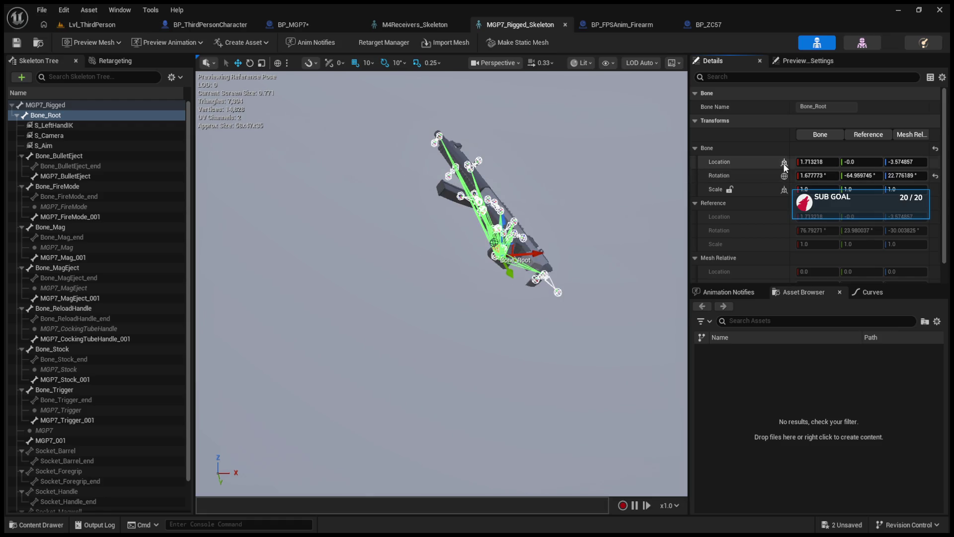
left_click(814, 176)
type("0")
key("Return")
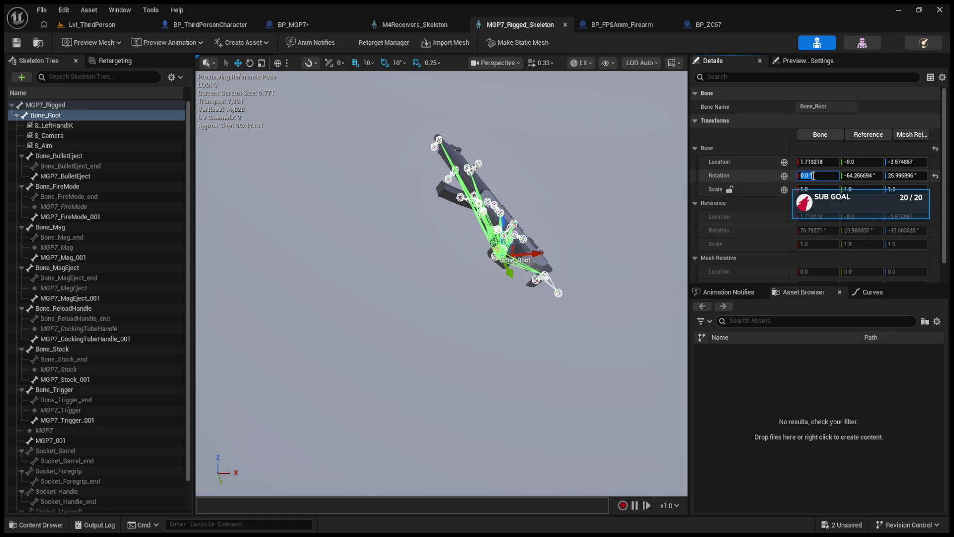
left_click(936, 176)
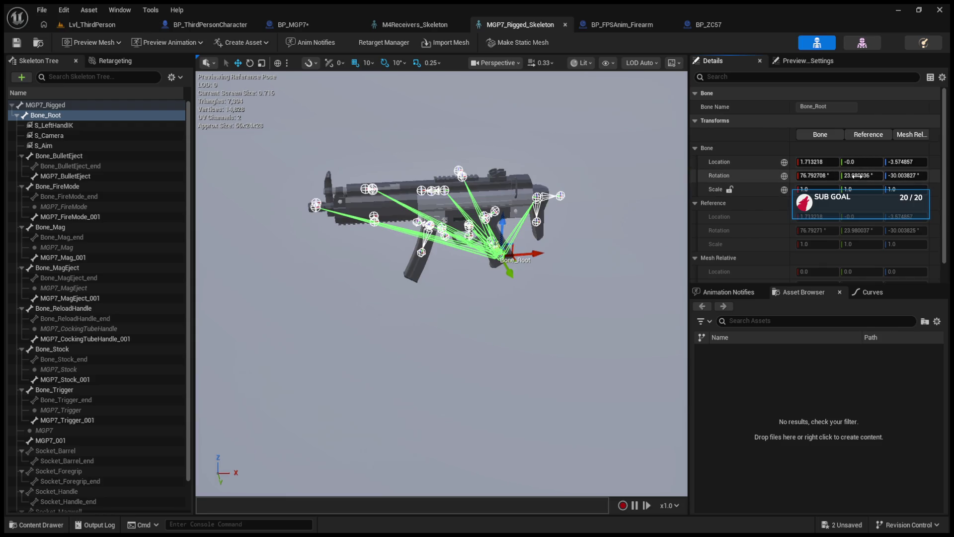
key("Return")
Show the M4 skeleton's B_Root location, rotation and scale in world space.
left_click(396, 25)
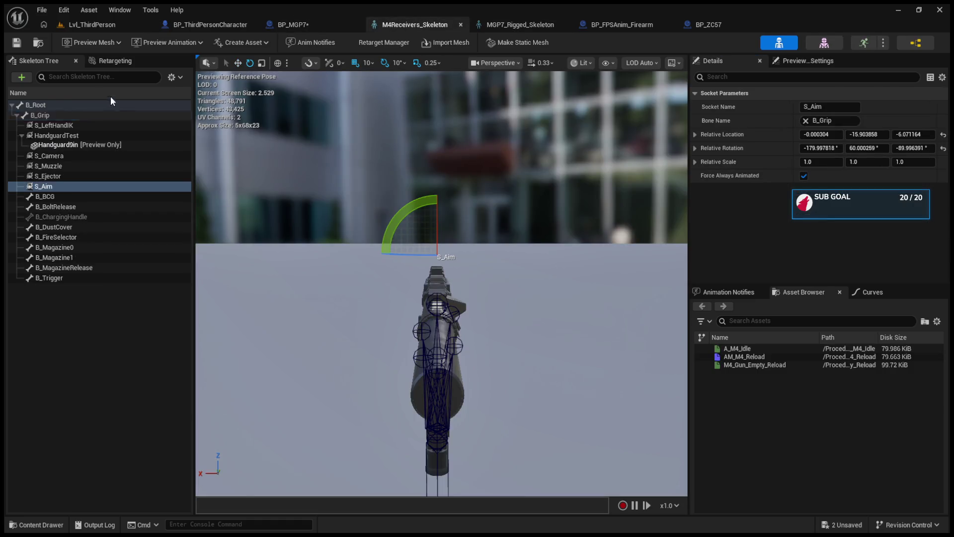
left_click(91, 103)
left_click(763, 192)
left_click(784, 189)
left_click(785, 175)
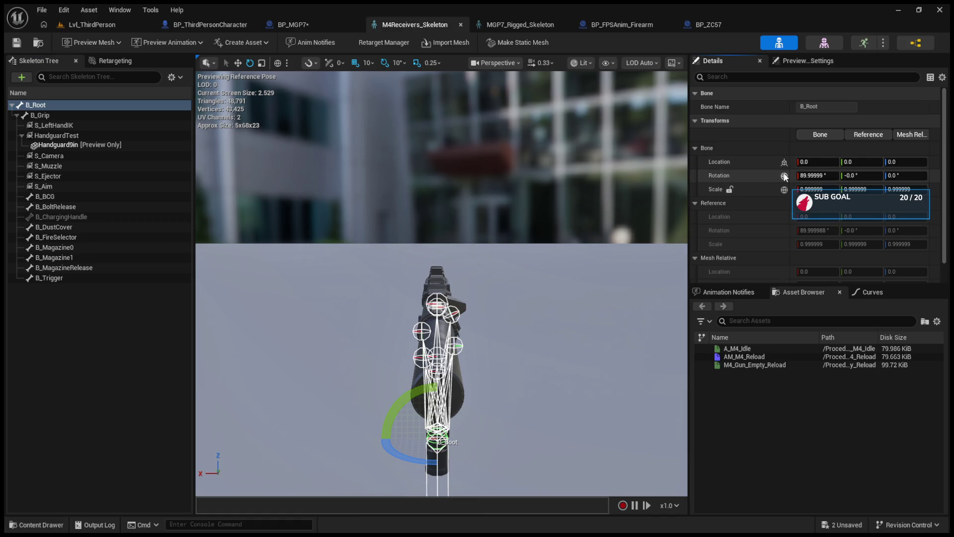
left_click(784, 163)
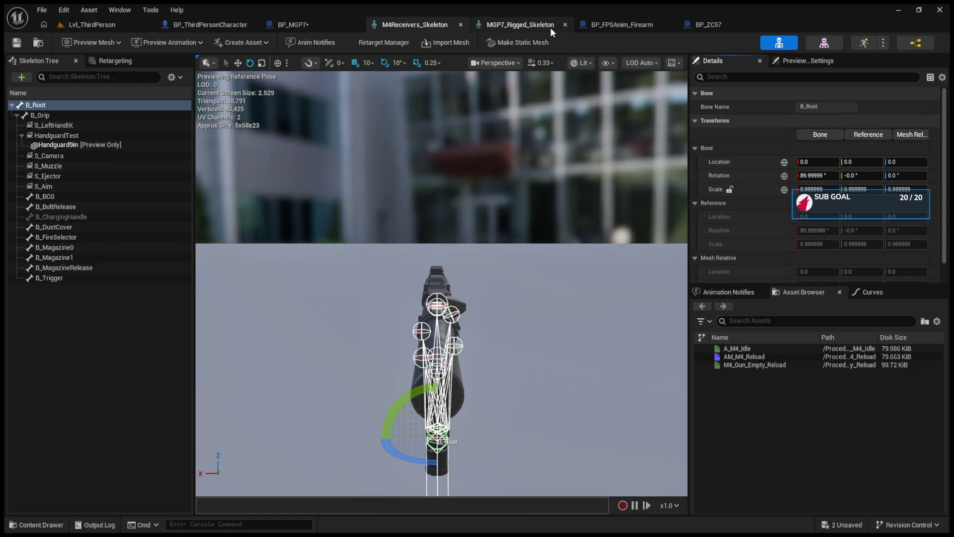
Rotate MGP7 Bone_Root to 99.596534, 7.777098, 9.196744, zero its location, and save.
left_click(550, 28)
right_click(759, 176)
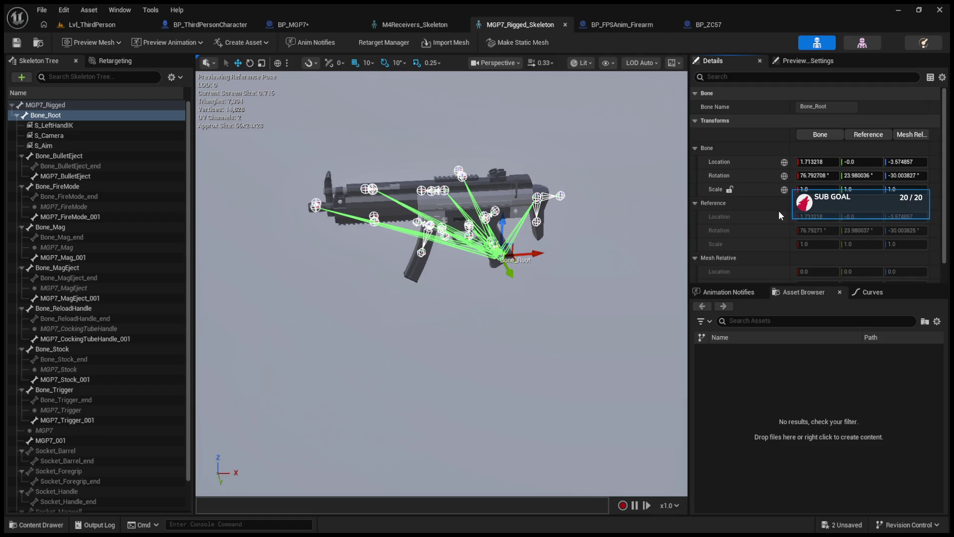
left_click(778, 210)
left_click(424, 26)
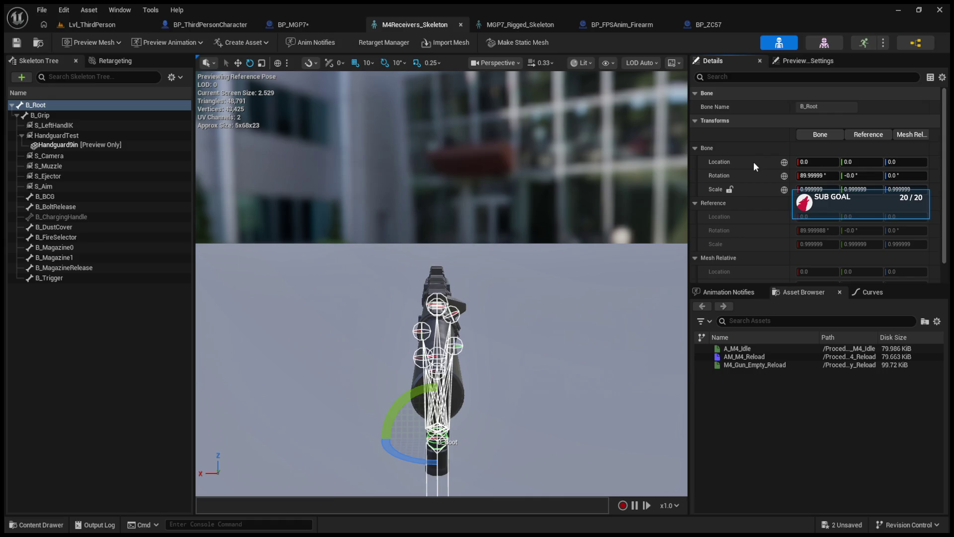
key("ctrl+Tab")
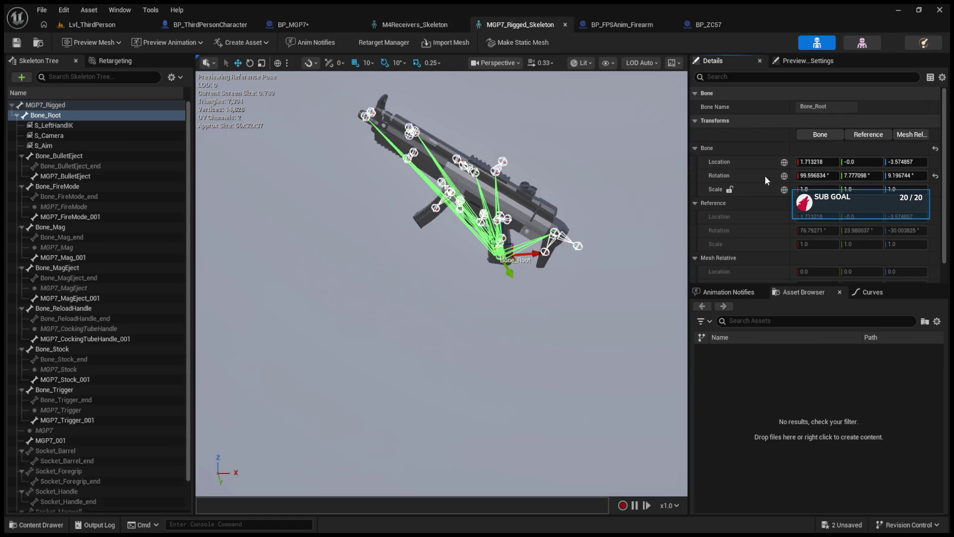
key("ctrl+z")
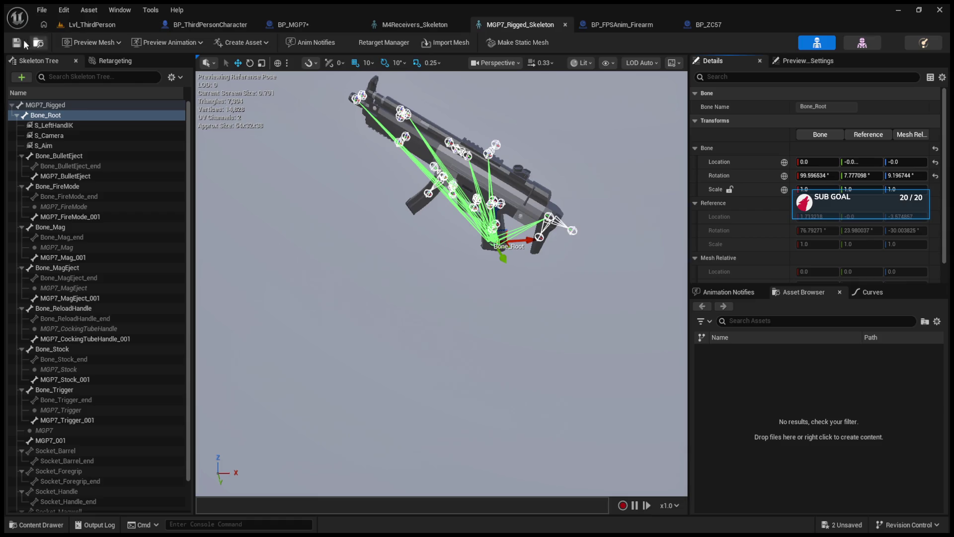
left_click(17, 44)
left_click(92, 24)
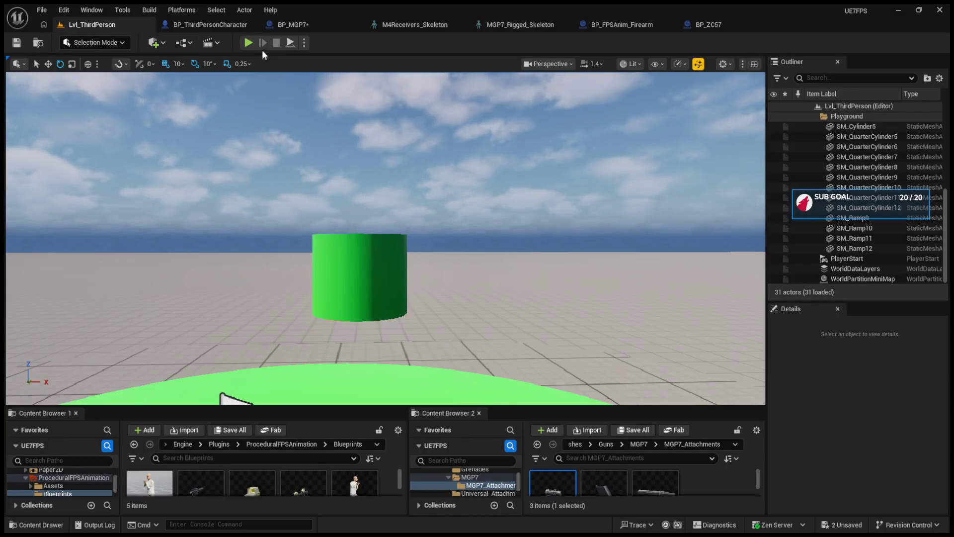
Test-play the level, then turn off Used Fixed Camera Distance in BP_MGP7.
left_click(250, 42)
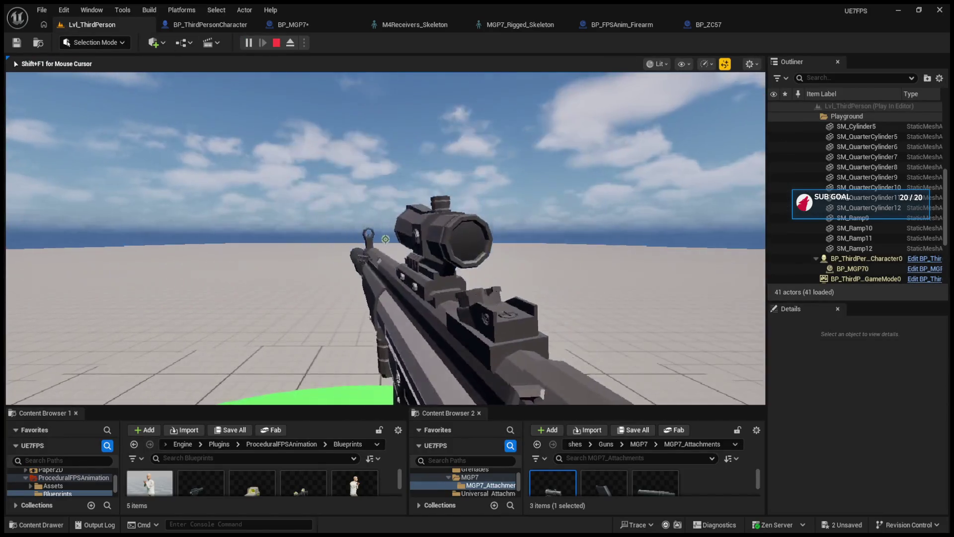
key("Escape")
left_click(293, 24)
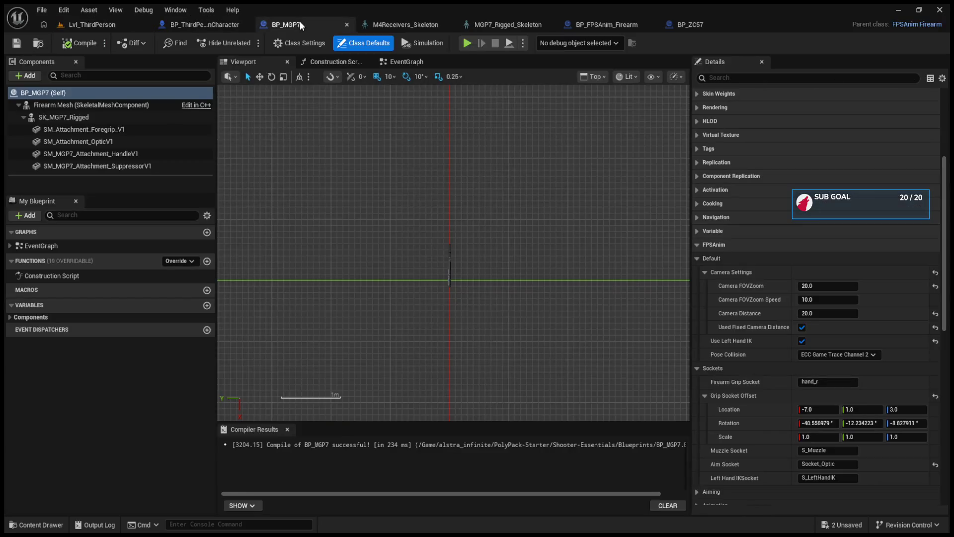
left_click(802, 328)
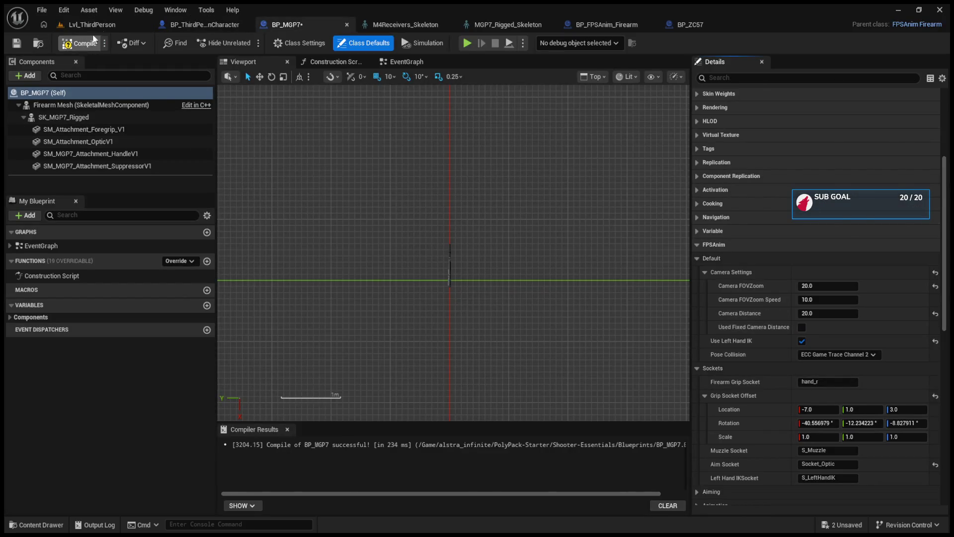
Play again with Alt+P to test the gun, then bring up the MGP7_Rigged_Skeleton editor.
key("alt+p")
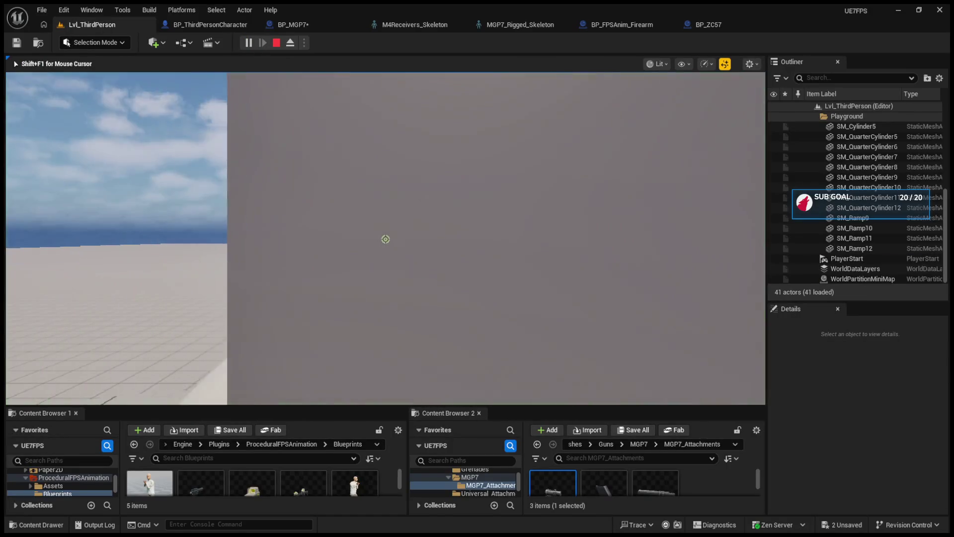
key("Escape")
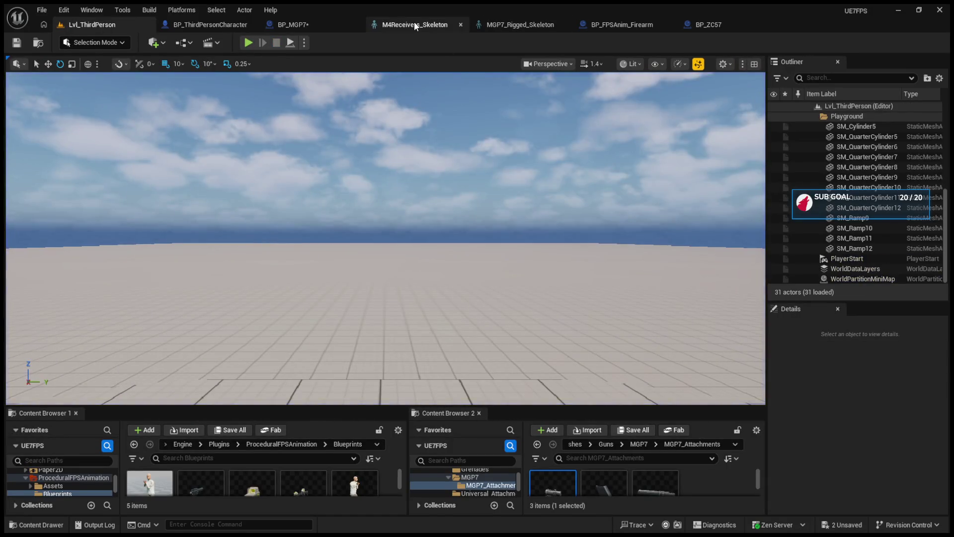
left_click(413, 22)
left_click(473, 21)
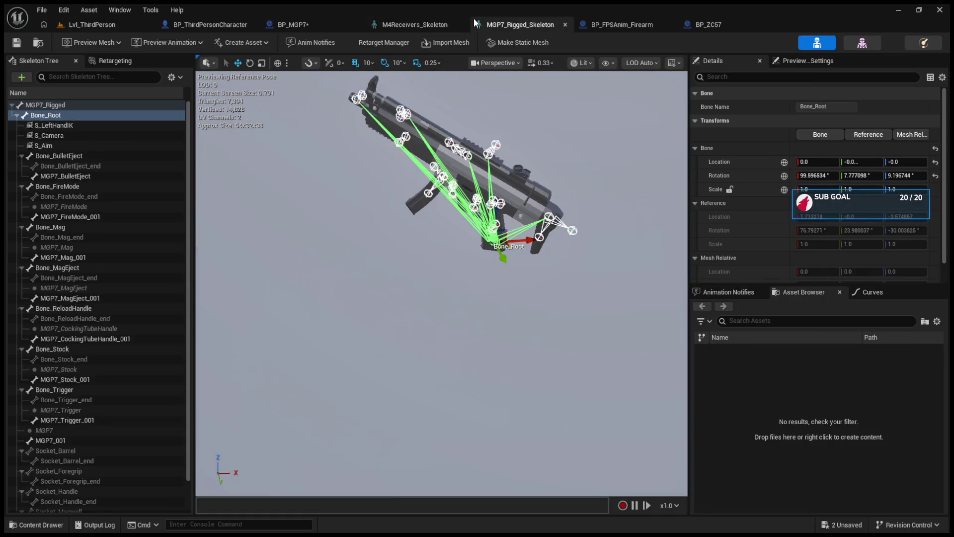
Reset S_Aim's location to zero, move it up onto the top rail, and save the skeleton.
left_click(79, 144)
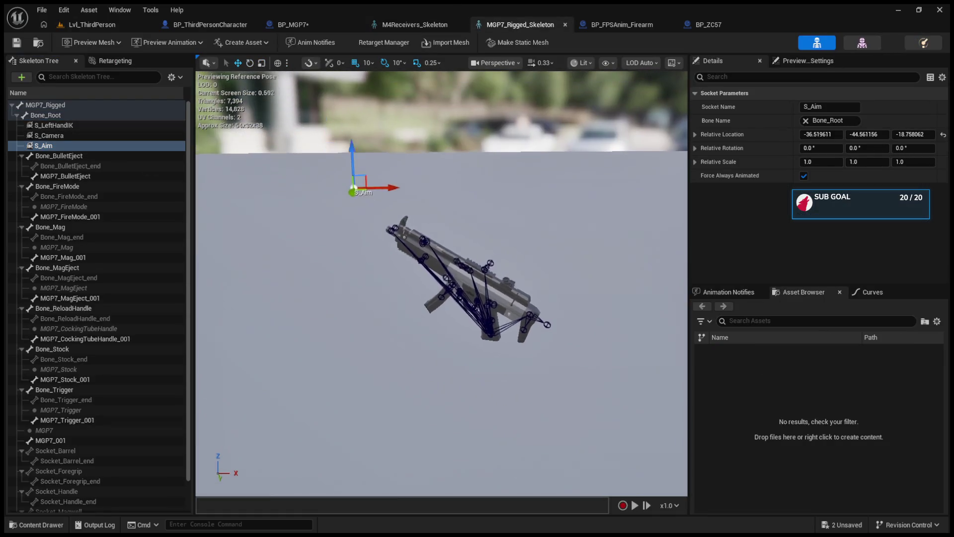
left_click(942, 134)
scroll(524, 273, "up", 5)
scroll(524, 274, "down", 3)
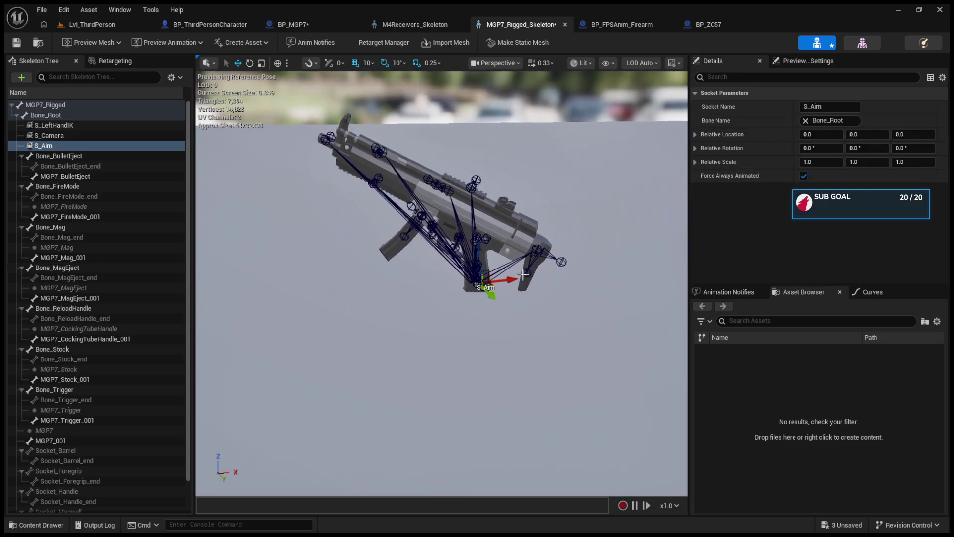
scroll(524, 273, "down", 1)
left_click_drag(478, 255, 478, 153)
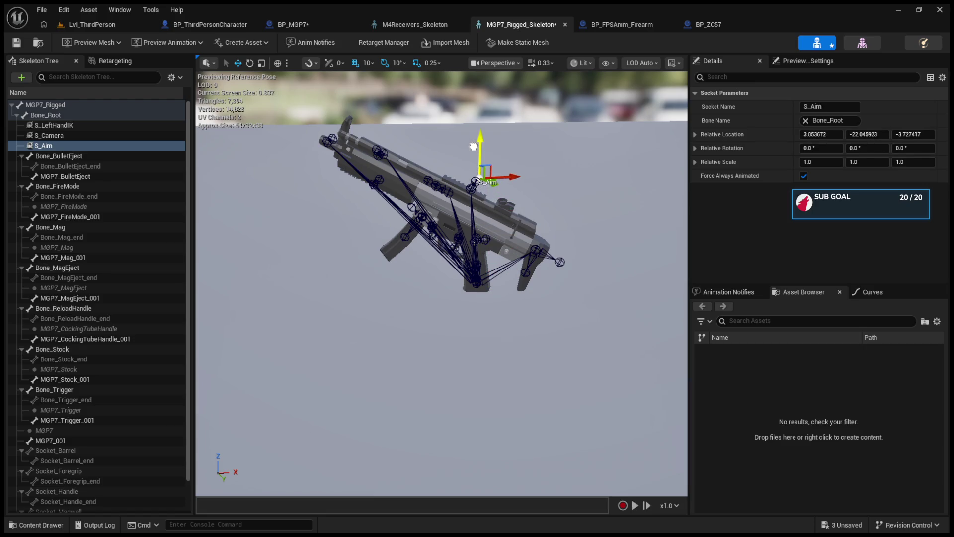
left_click(18, 44)
Test-play the level with an F8 eject, then undo the S_Aim move in the skeleton.
left_click(94, 26)
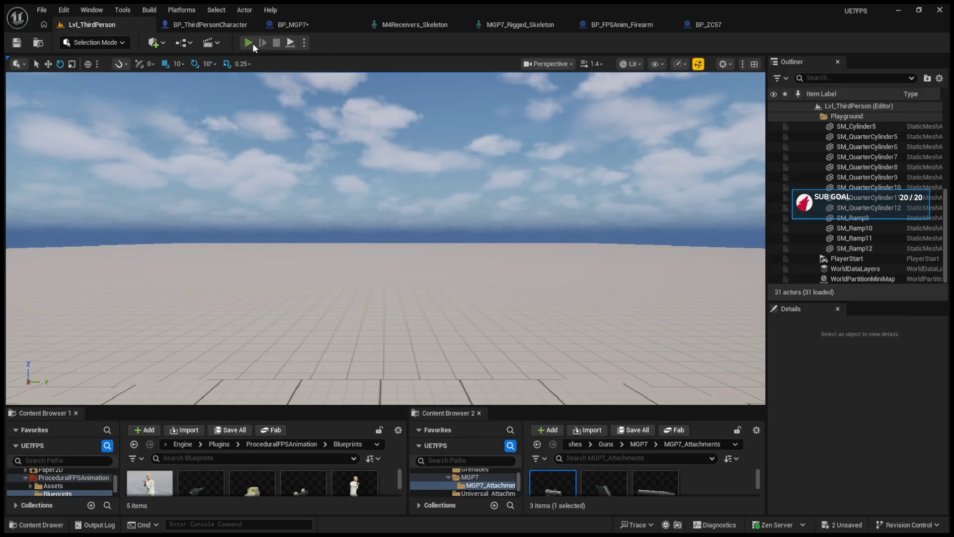
left_click(253, 43)
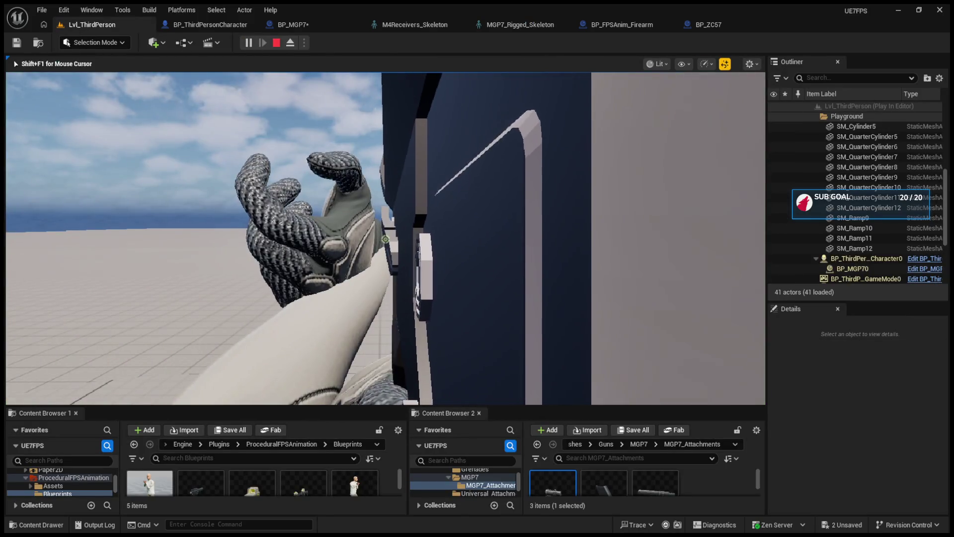
key("F8")
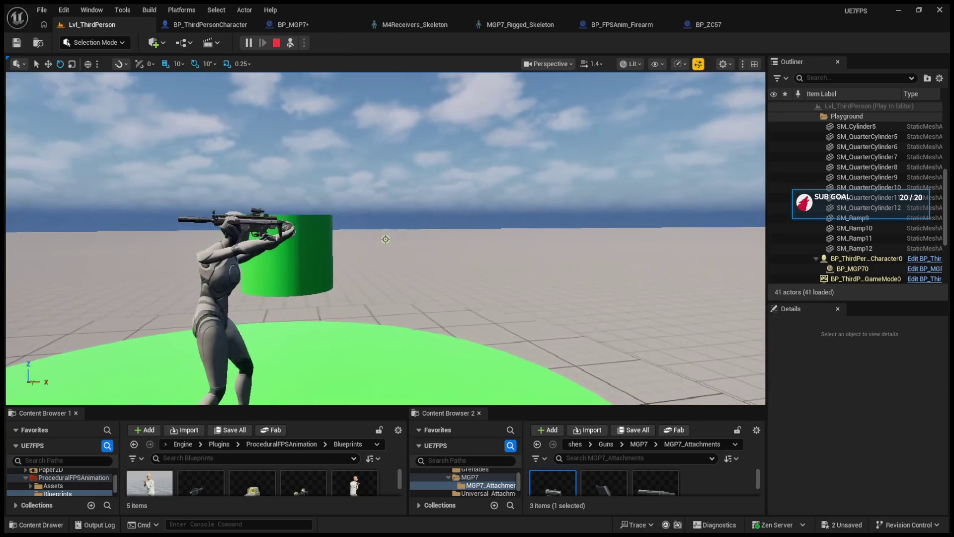
key("Escape")
left_click(517, 24)
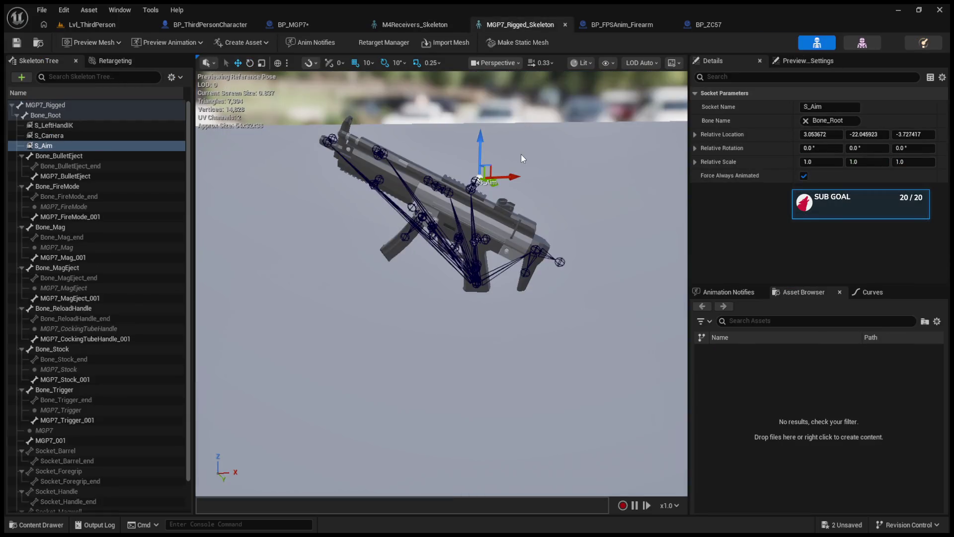
key("ctrl+z")
key("ctrl+z")
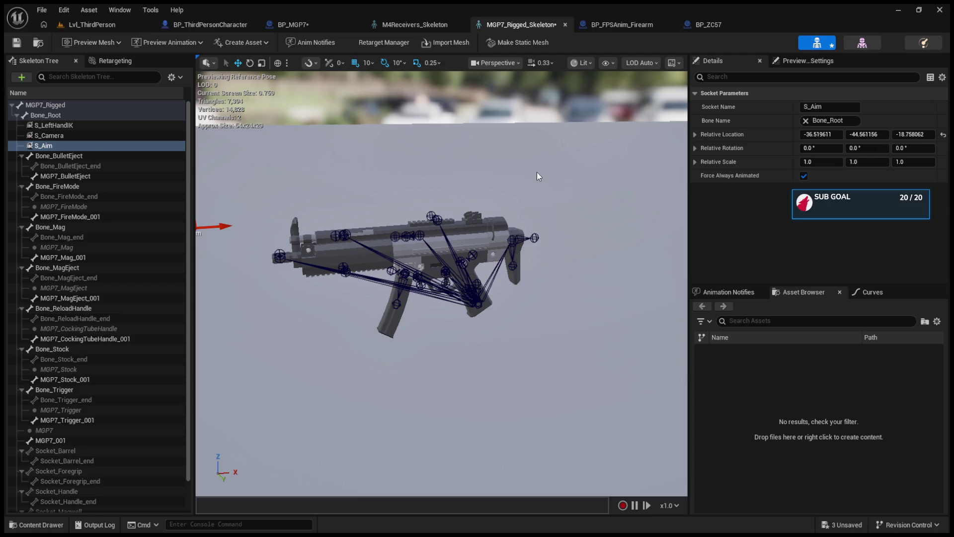
Restore S_Aim and drag it up onto the MGP7 receiver.
key("ctrl+z")
key("ctrl+z")
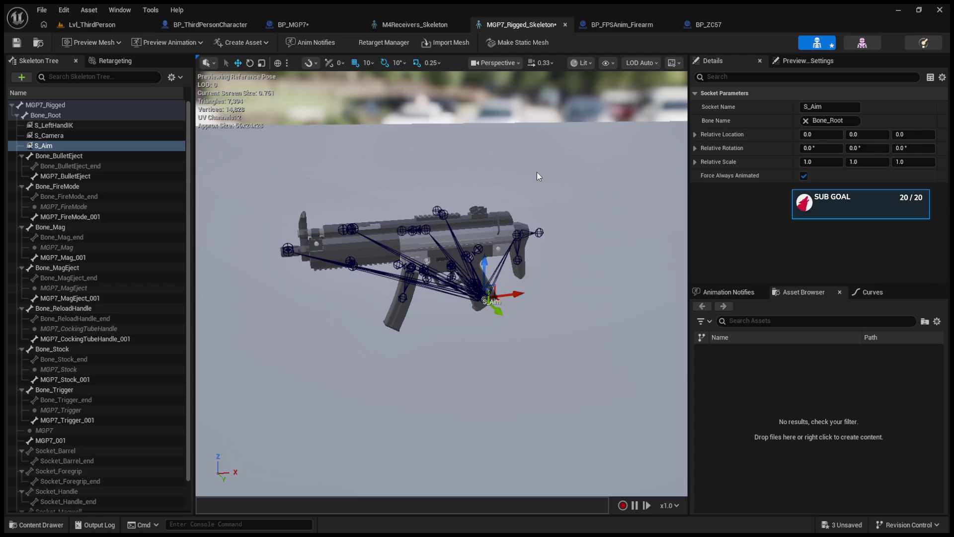
mouse_move(537, 172)
left_mouse_down()
mouse_move(557, 164)
mouse_move(531, 204)
mouse_move(514, 269)
left_mouse_up()
mouse_move(494, 309)
left_mouse_down()
mouse_move(511, 272)
mouse_move(512, 283)
mouse_move(460, 284)
left_mouse_up()
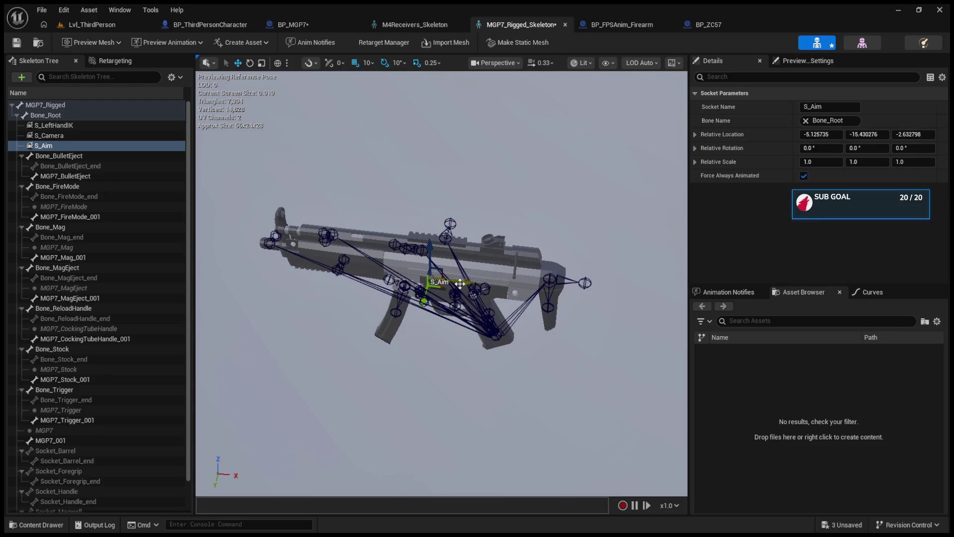
Inspect Bone_BulletEject, Bone_ReloadHandle and Bone_Mag in the Skeleton Tree.
left_click(21, 156)
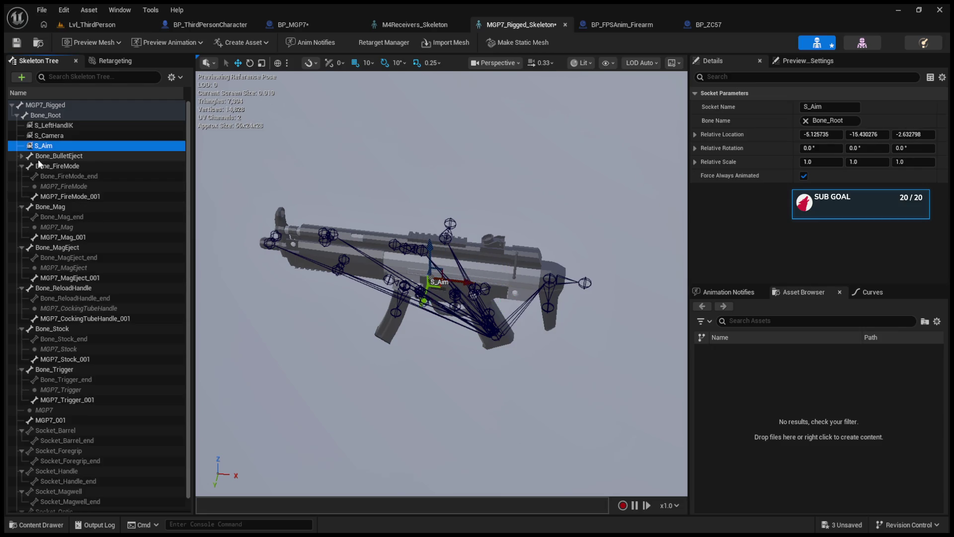
left_click(15, 157)
left_click(22, 156)
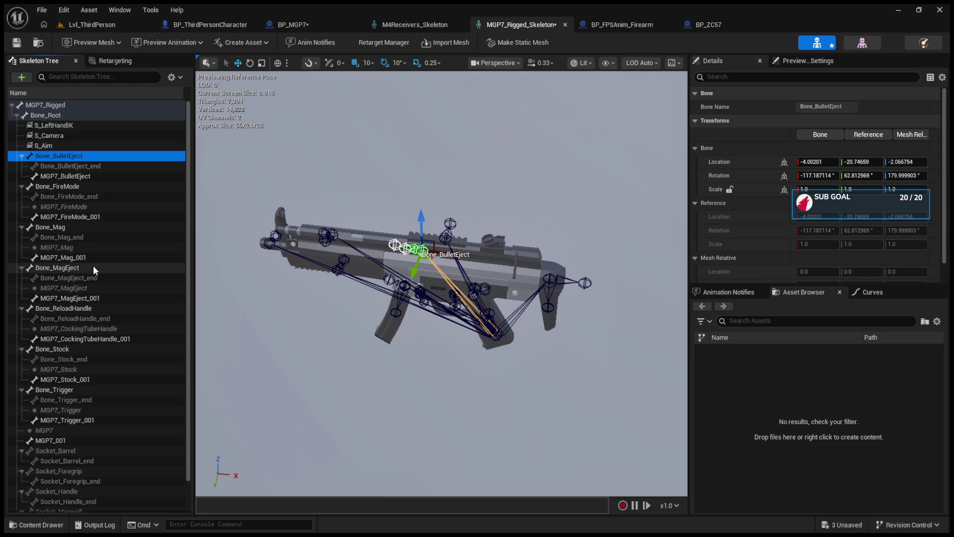
left_click(111, 308)
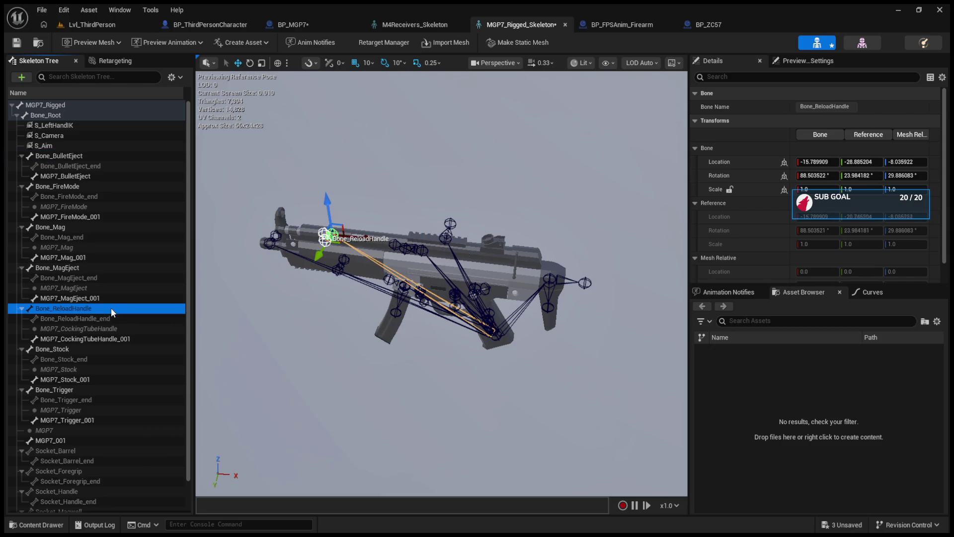
key("f")
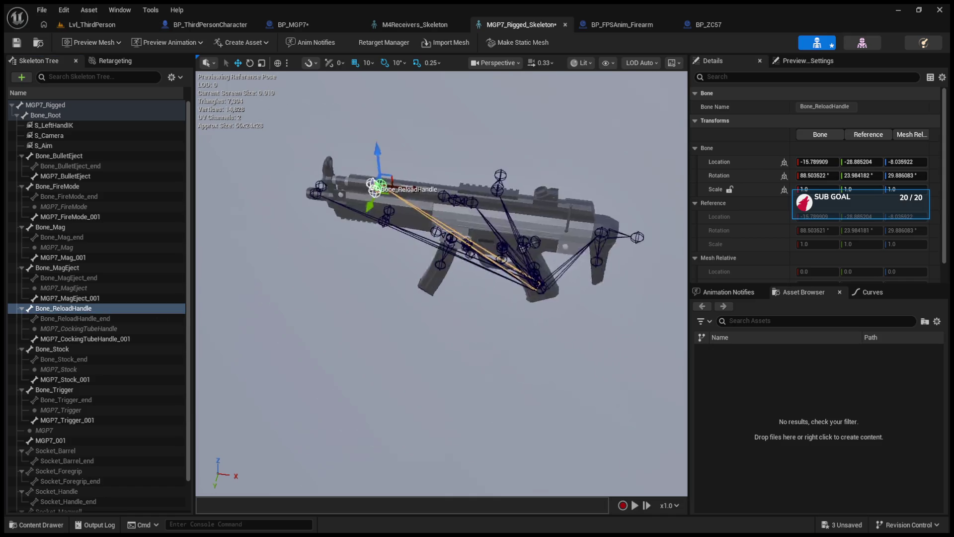
left_click(450, 243)
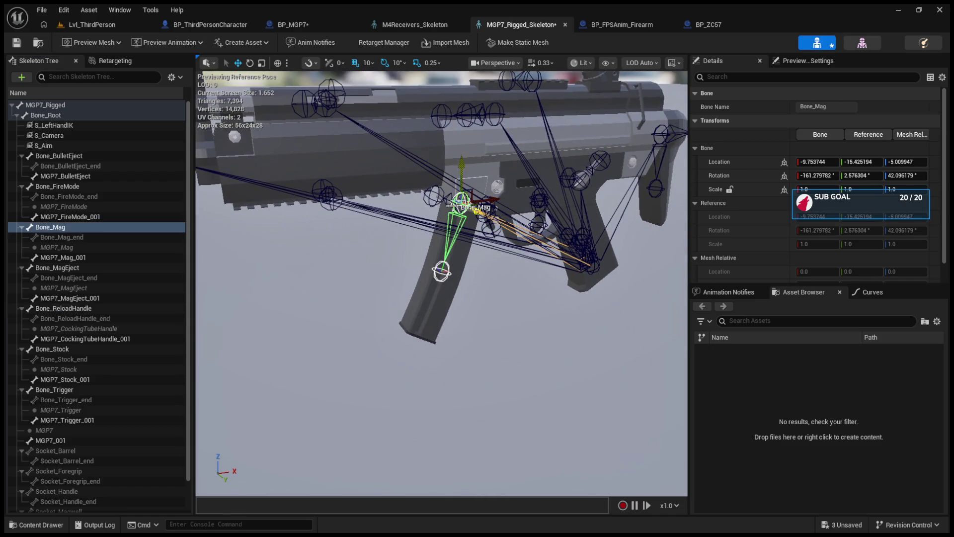
left_click(36, 228)
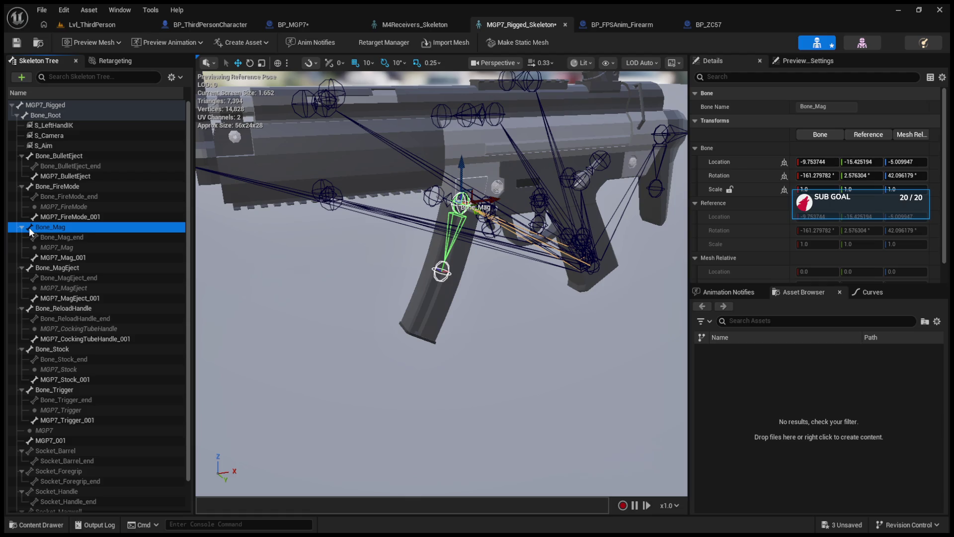
double_click(29, 228)
Check Bone_MagEject and Bone_ReloadHandle, then return to the level and enlarge the content browsers.
left_click(42, 243)
left_click(40, 241)
left_click(21, 239)
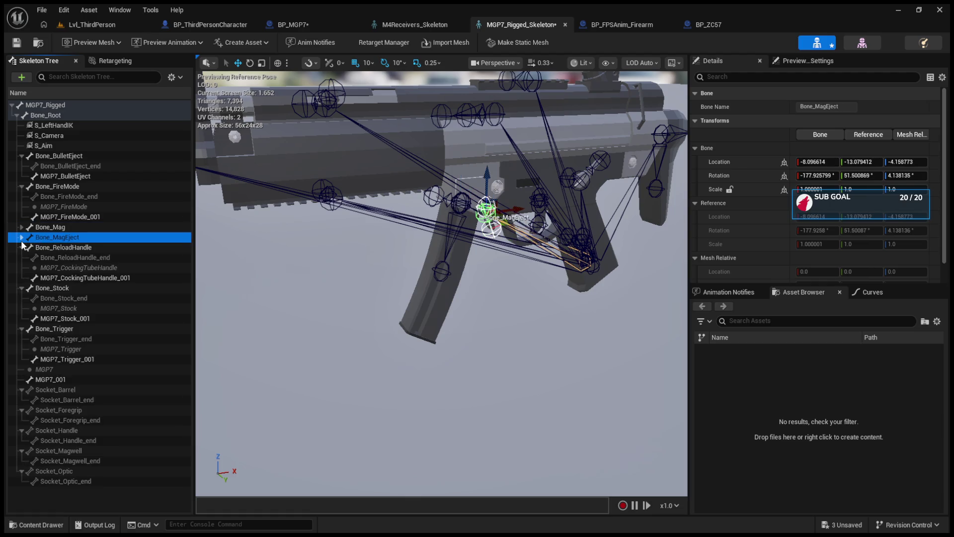
left_click(32, 247)
left_click(80, 23)
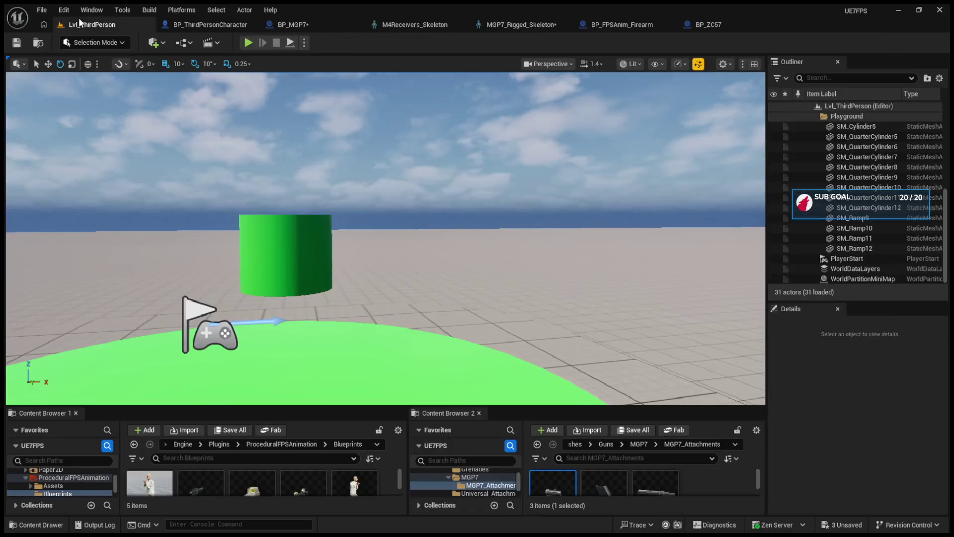
left_click_drag(504, 406, 492, 336)
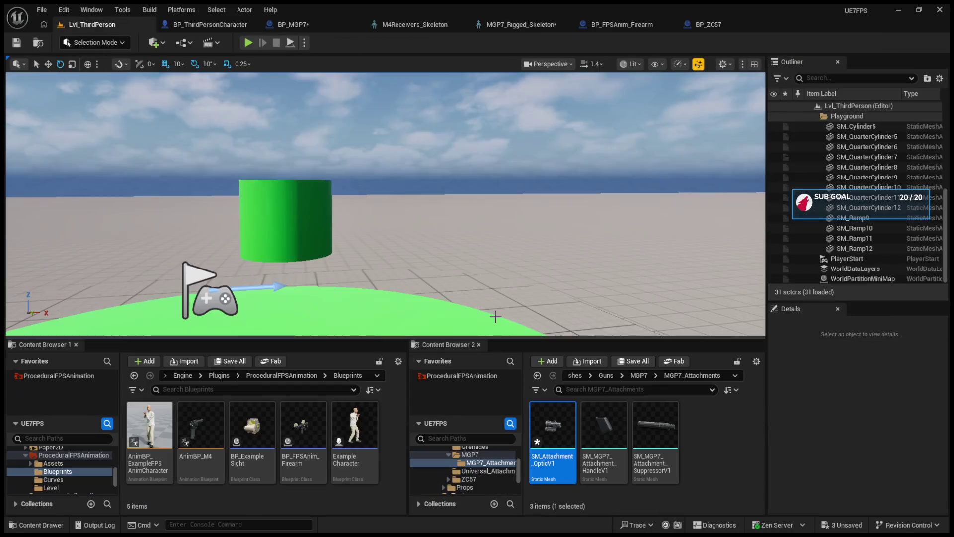
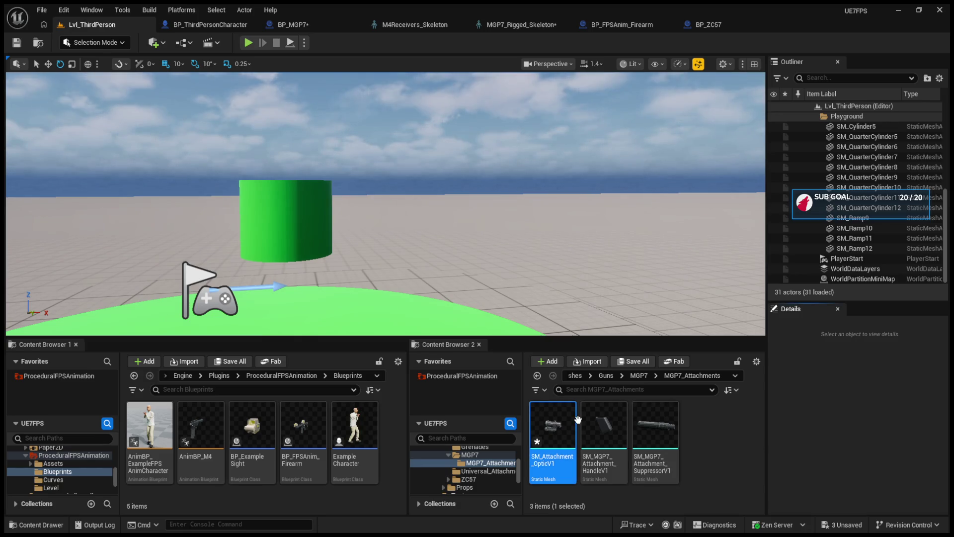
Show the Content folder in Content Browser 2, widening the folder tree and enlarging the browser.
scroll(461, 473, "up", 8)
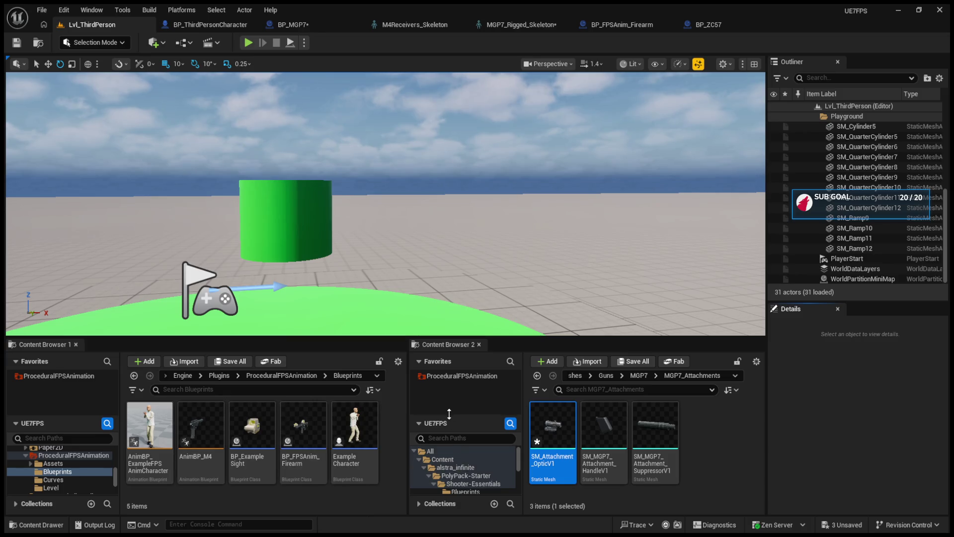
left_click(445, 457)
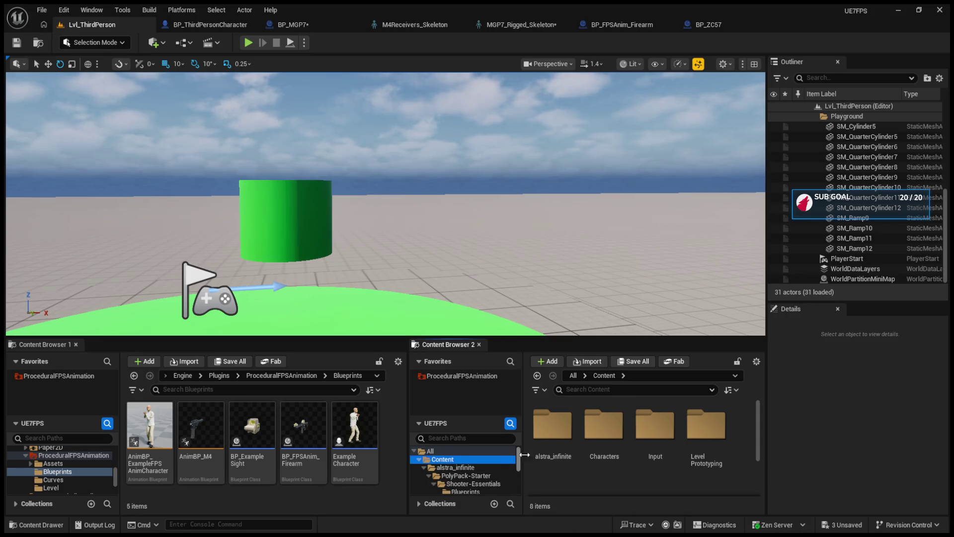
left_click_drag(523, 455, 530, 456)
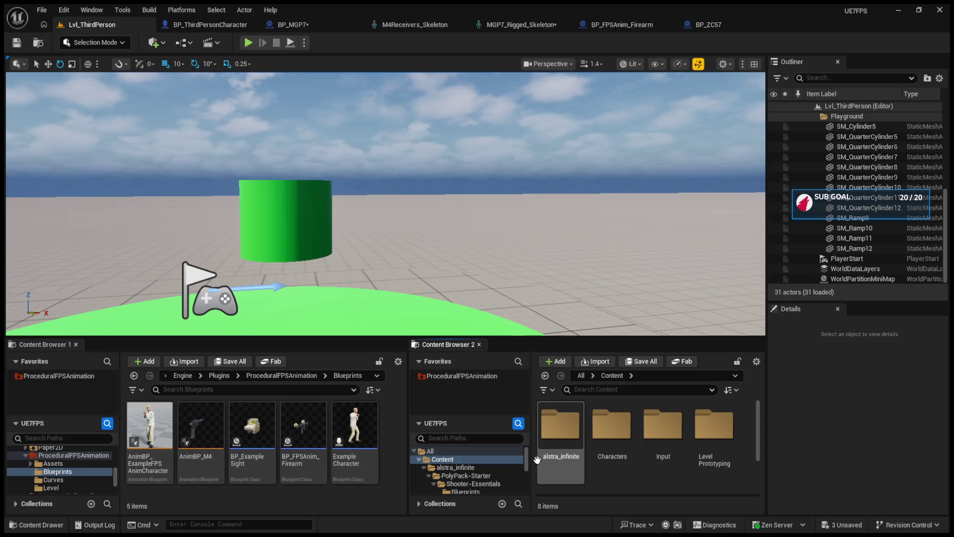
left_click_drag(532, 456, 553, 456)
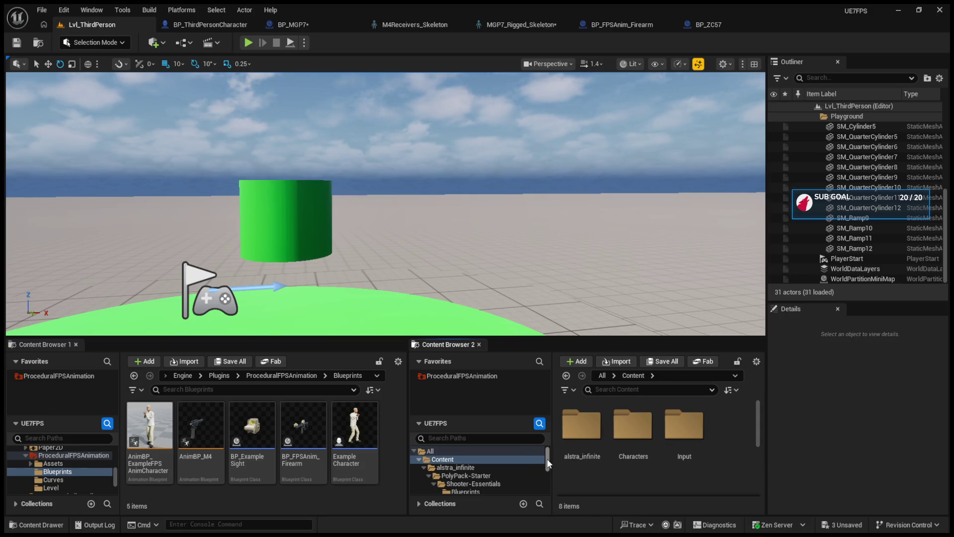
scroll(549, 479, "down", 5)
scroll(549, 479, "up", 3)
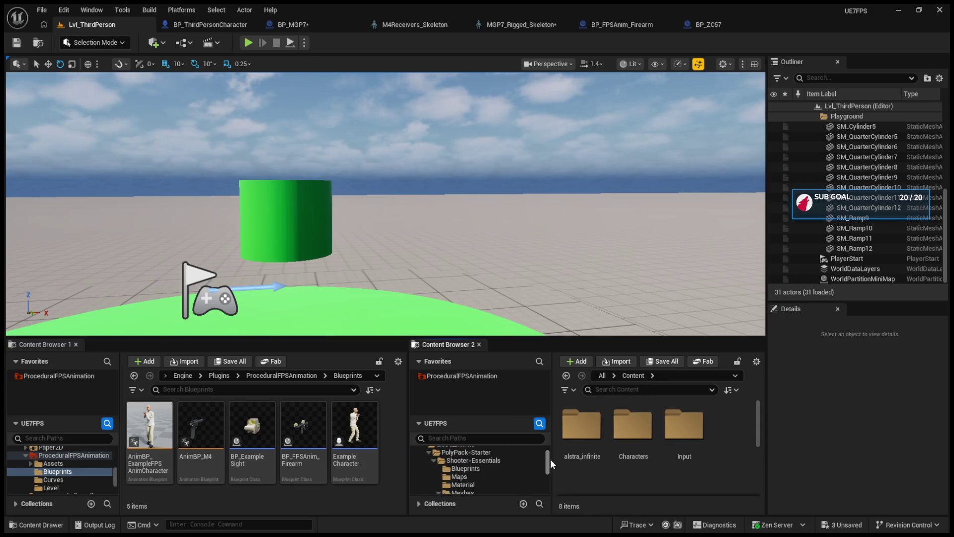
left_click(476, 461)
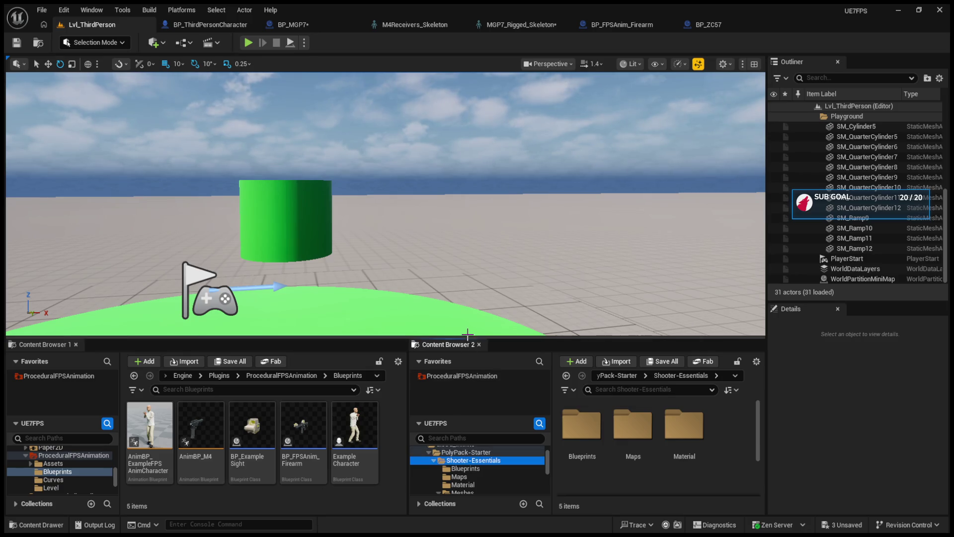
left_click_drag(472, 336, 472, 285)
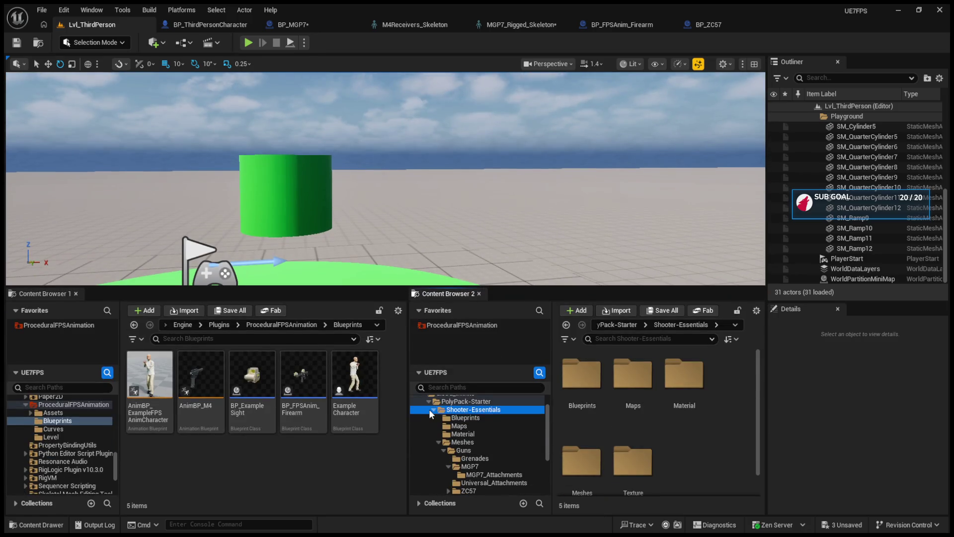
Browse alstra_infinite to the Shooter-Essentials Blueprints folder holding BP_MGP7.
left_click(430, 409)
left_click(451, 410)
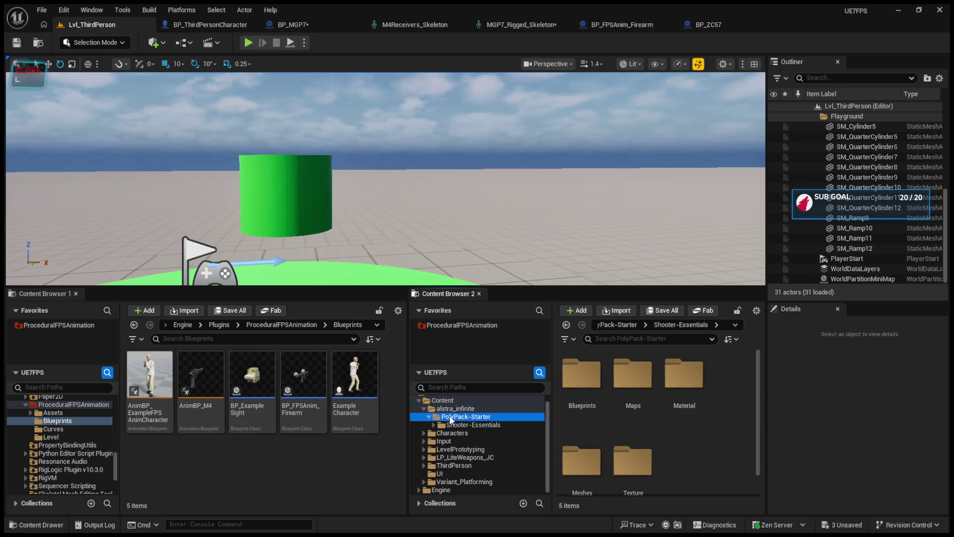
double_click(583, 385)
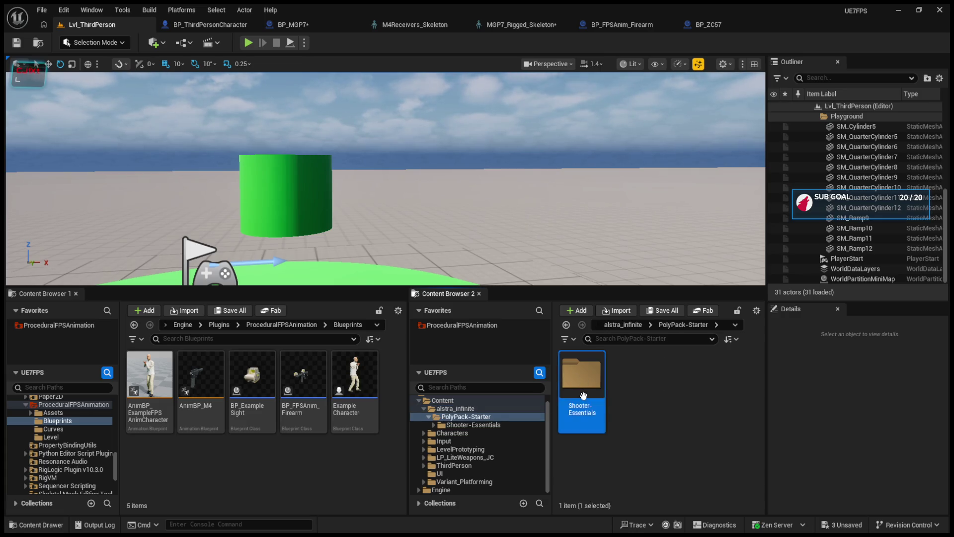
double_click(583, 398)
double_click(569, 397)
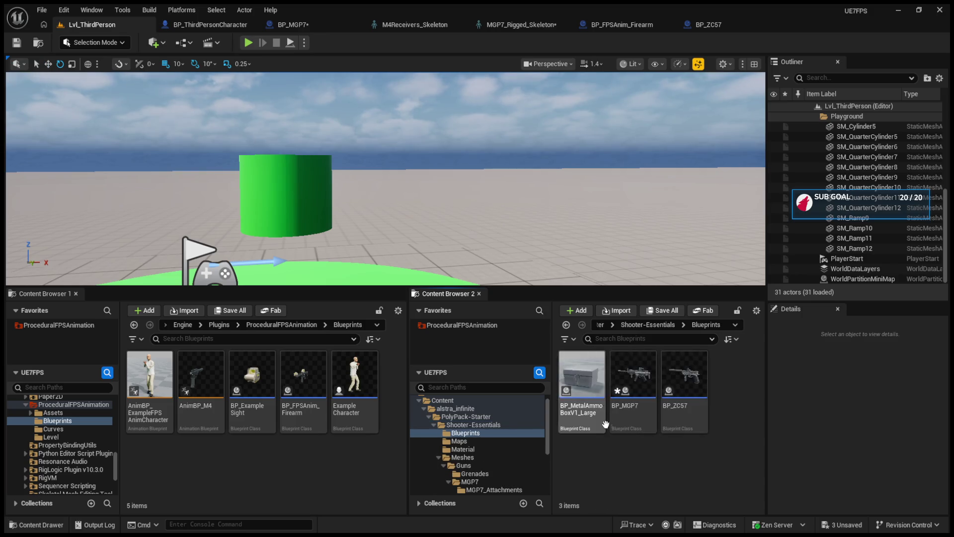
Open LP_LiteWeapons_JC > Models and select the SKM_Weapon_02 weapon mesh.
left_click(425, 409)
double_click(464, 449)
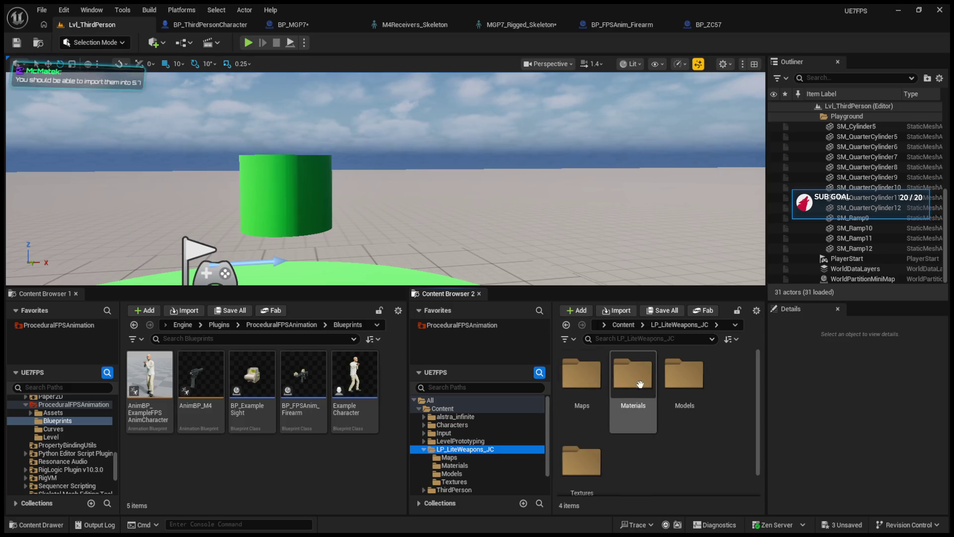
left_click(466, 458)
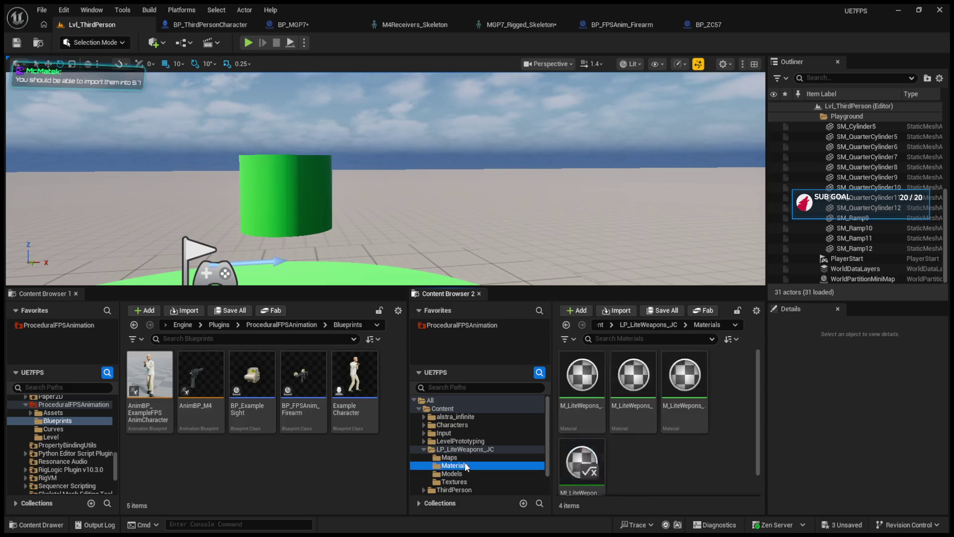
left_click(470, 471)
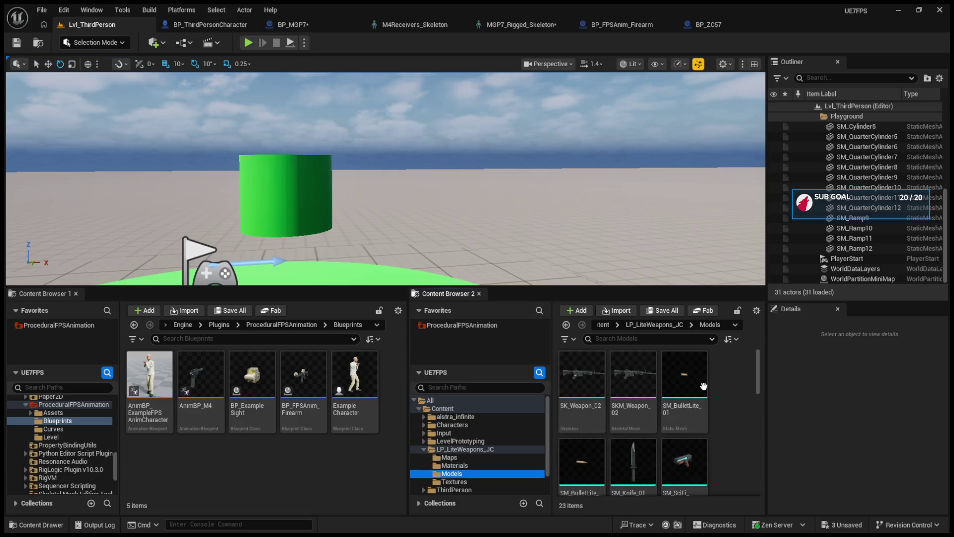
left_click(641, 403)
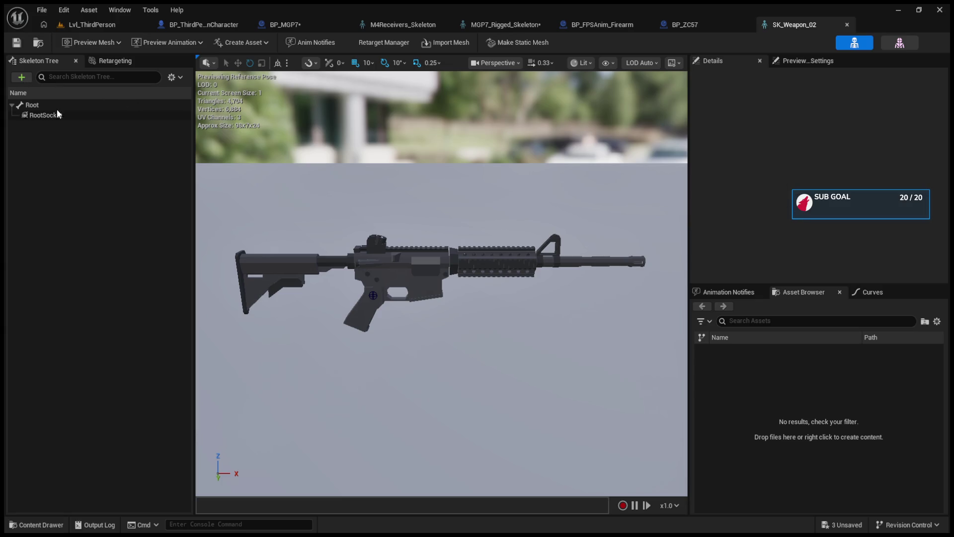
Bring up the SK_Weapon_02 skeleton editor tab.
left_click(855, 42)
Inspect RootSocket and the Root bone details in the SK_Weapon_02 Skeleton Tree.
left_click(35, 115)
left_click(32, 105)
left_click(37, 116)
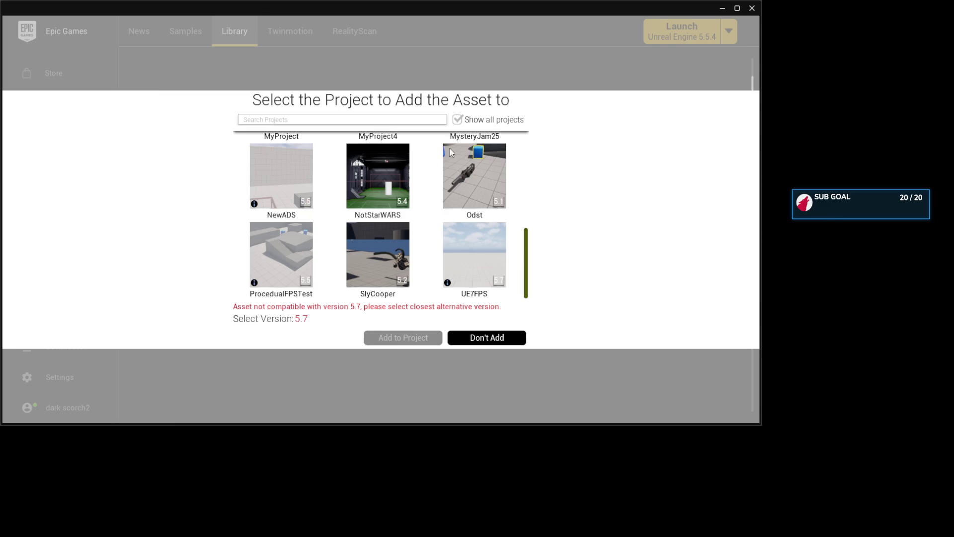
Try UE7FPS and Odst as target projects, then choose Don't Add after the 5.7 incompatibility warning.
left_click(507, 293)
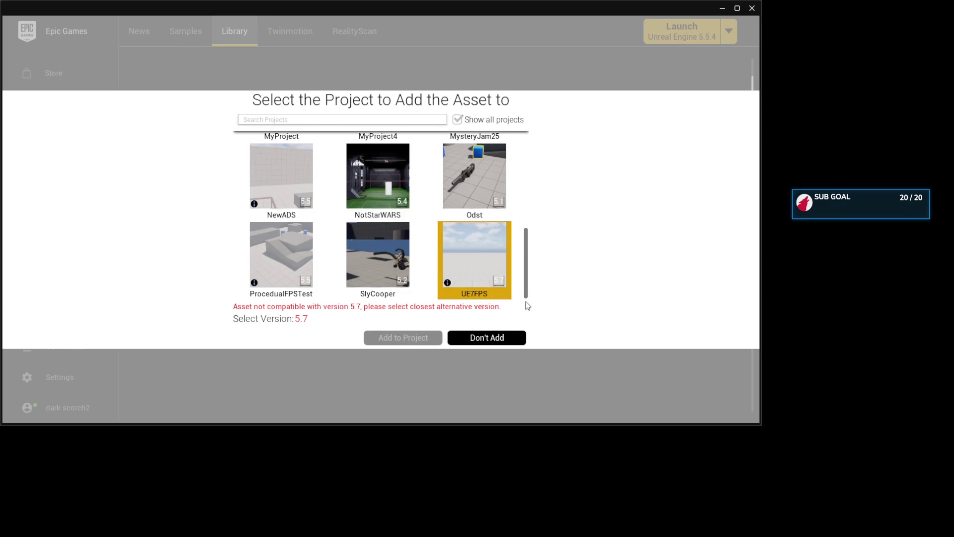
left_click(397, 341)
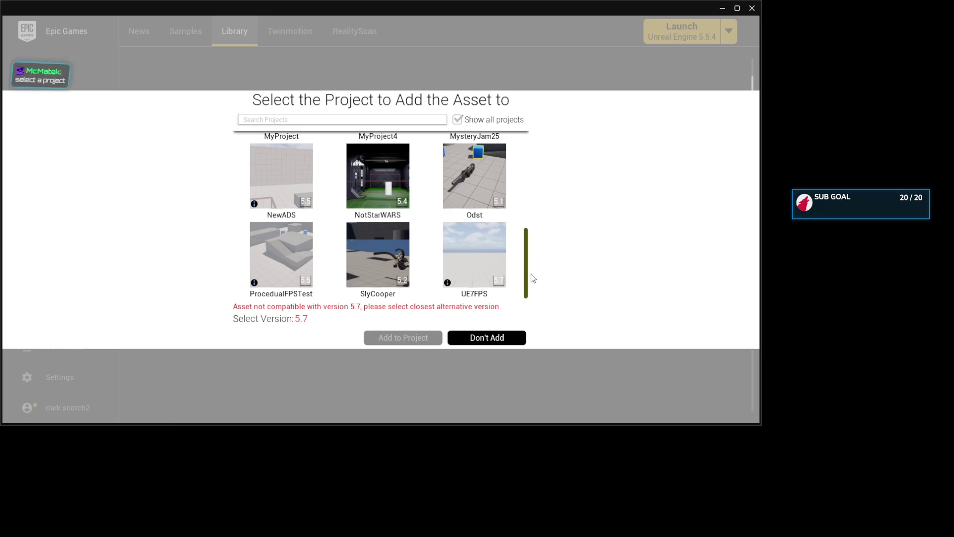
left_click(472, 195)
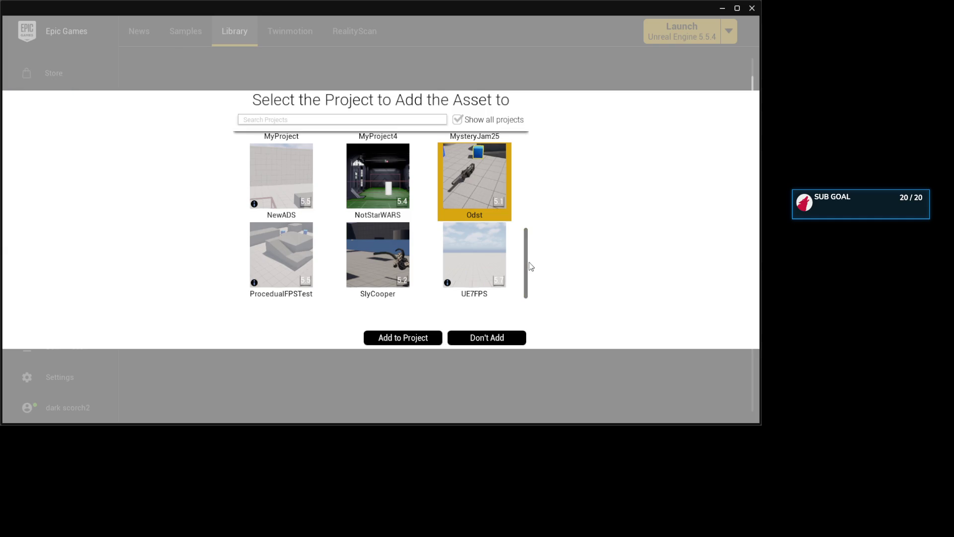
left_click(452, 264)
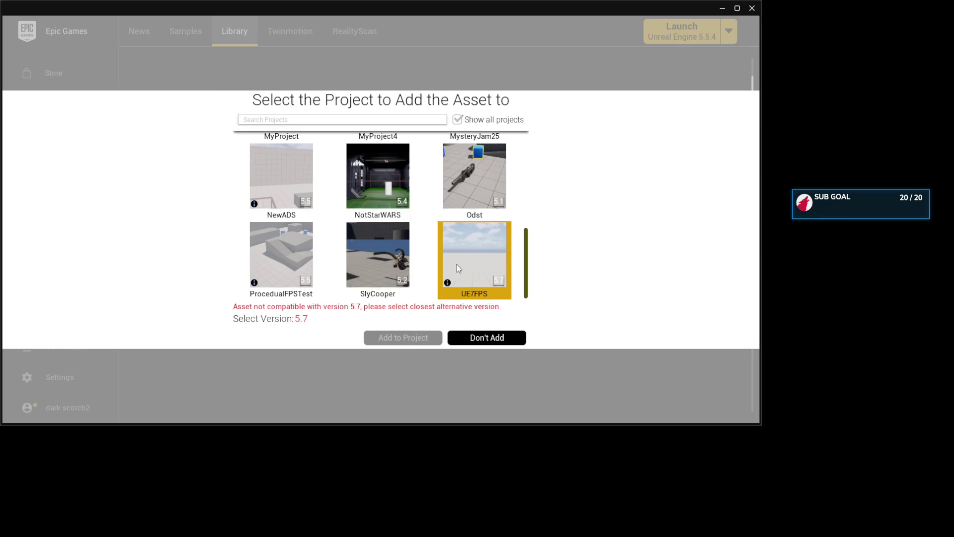
left_click(458, 269)
left_click(459, 269)
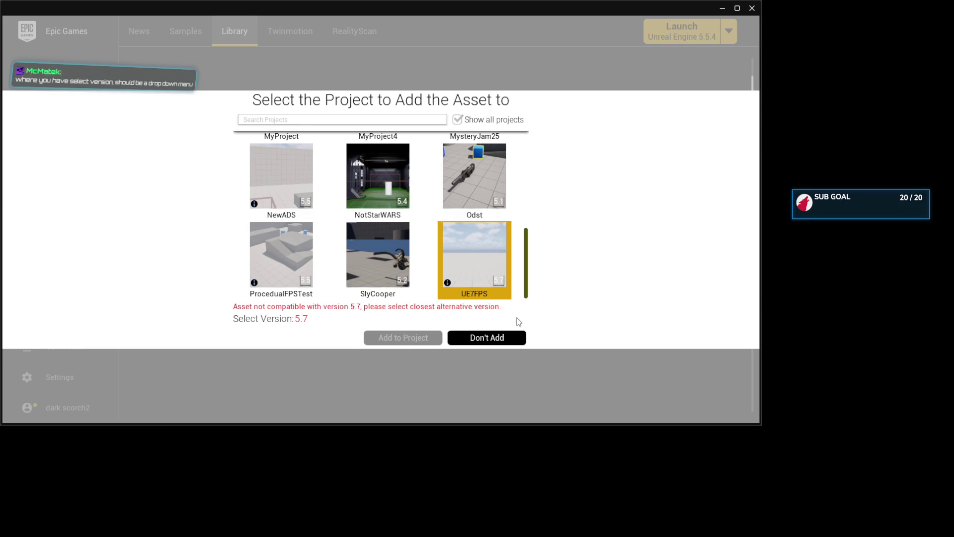
left_click(484, 341)
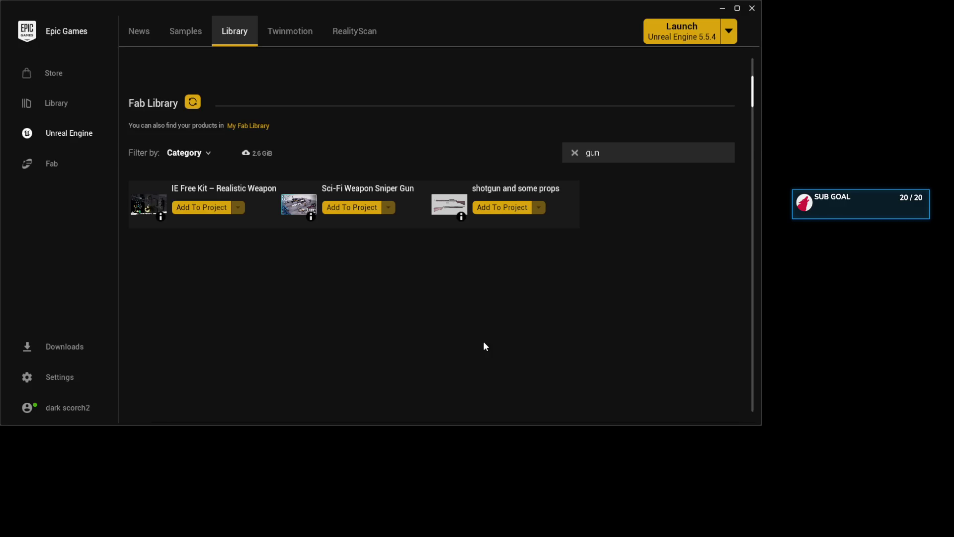
From Library > Unreal Engine's Fab Library, start Add To Project for the shotgun and some props asset.
left_click(461, 223)
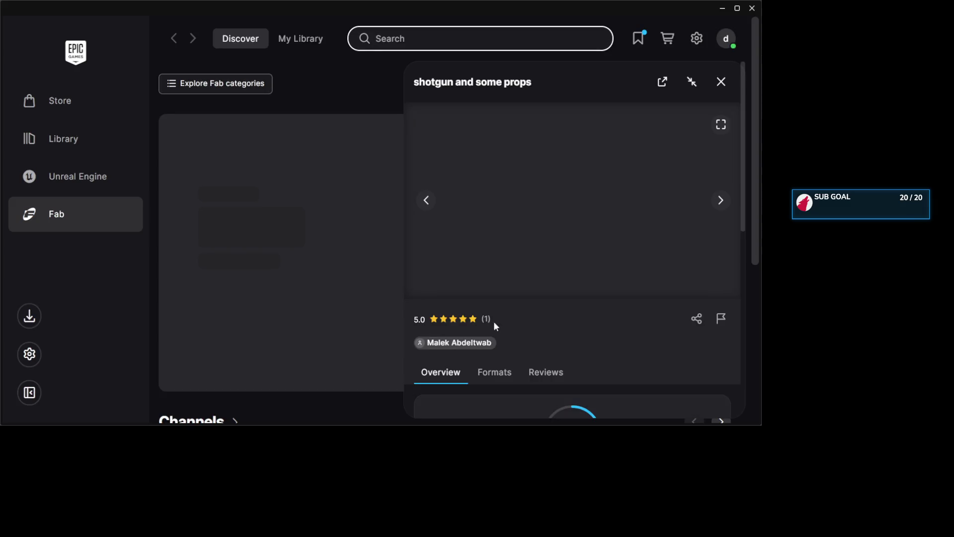
scroll(486, 328, "down", 5)
scroll(497, 326, "down", 4)
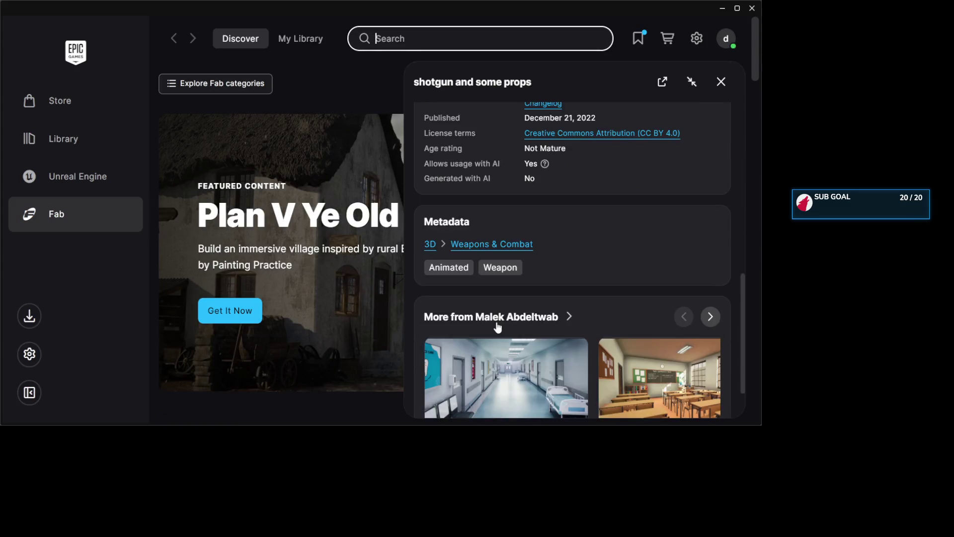
left_click(70, 148)
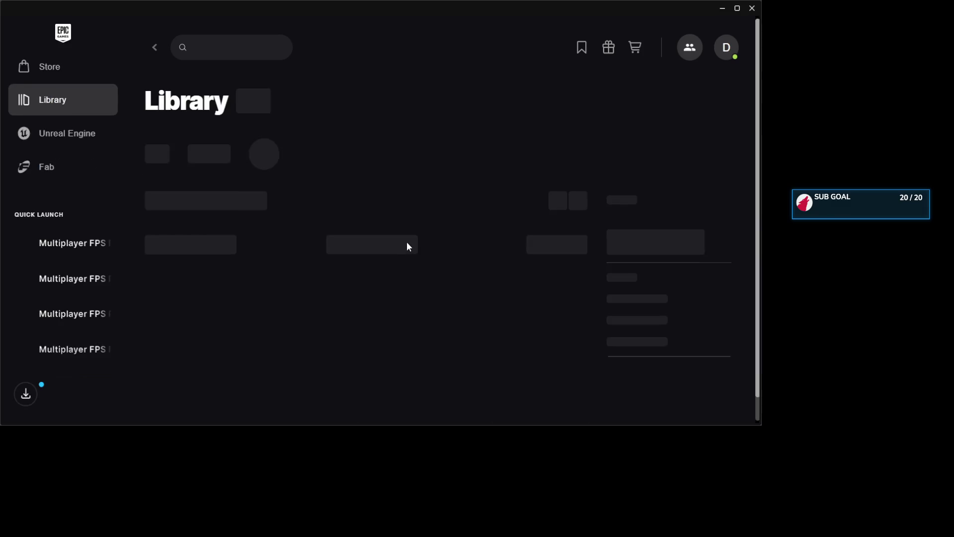
left_click(68, 134)
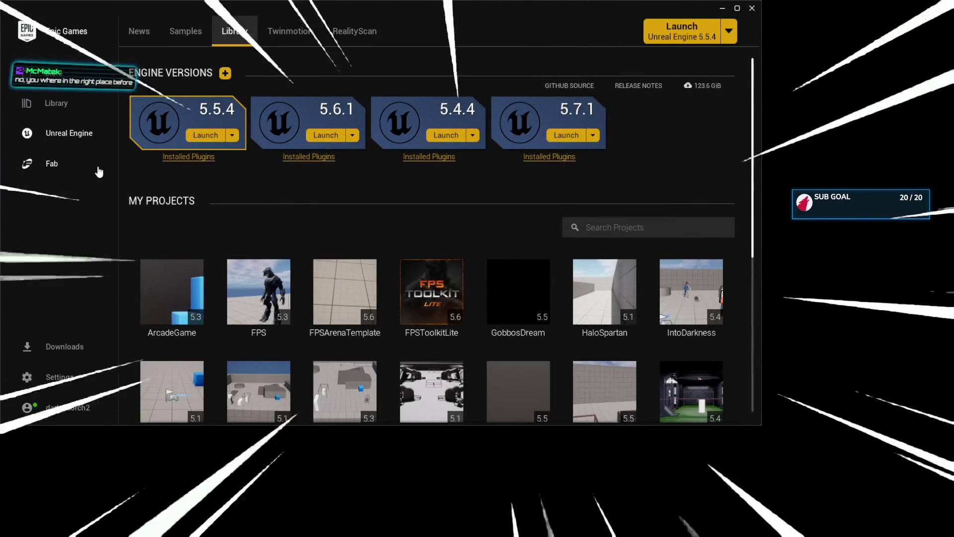
scroll(604, 320, "down", 5)
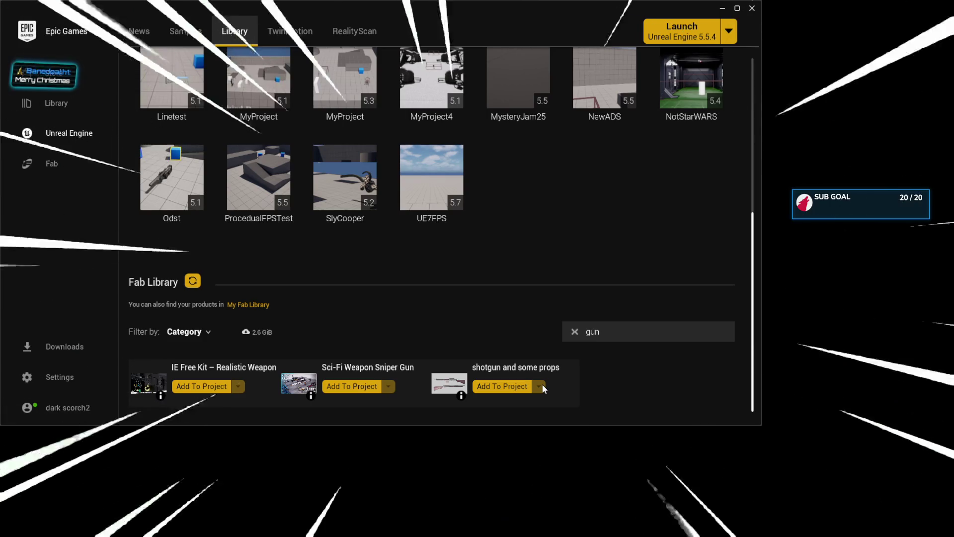
left_click(527, 388)
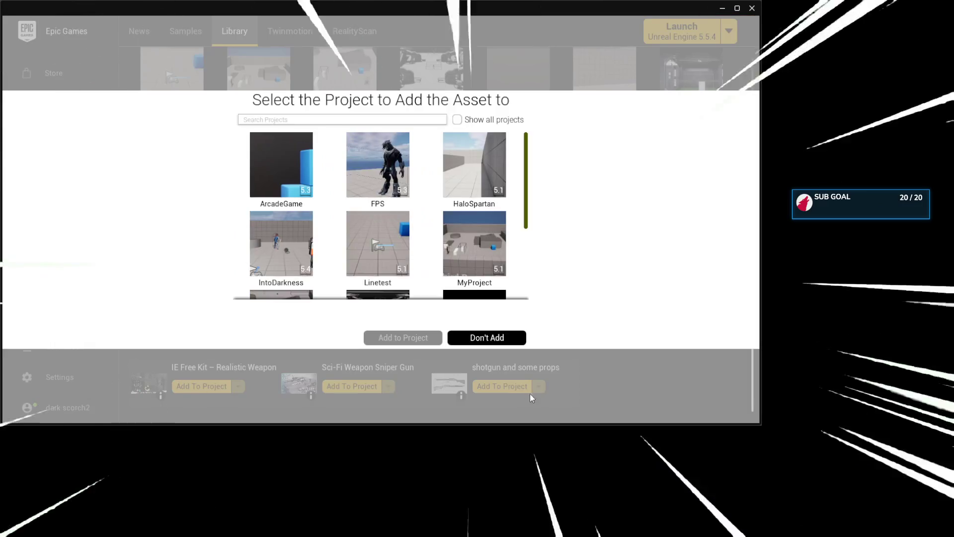
Show all projects, pick UE7FPS, revert to compatible-only, and close the picker without adding.
mouse_move(528, 175)
left_mouse_down()
mouse_move(528, 277)
mouse_move(525, 135)
mouse_move(526, 270)
left_mouse_up()
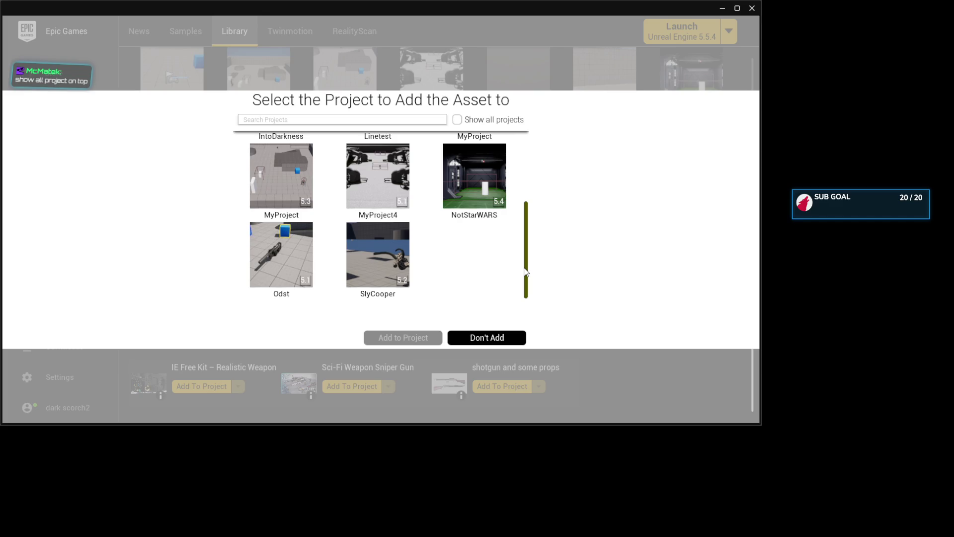
left_click(457, 119)
scroll(536, 274, "down", 3)
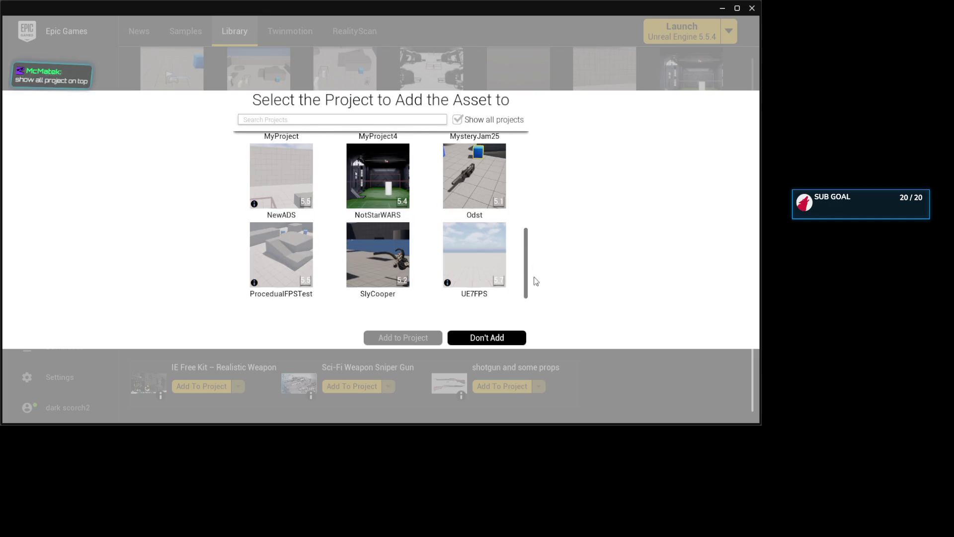
left_click(491, 267)
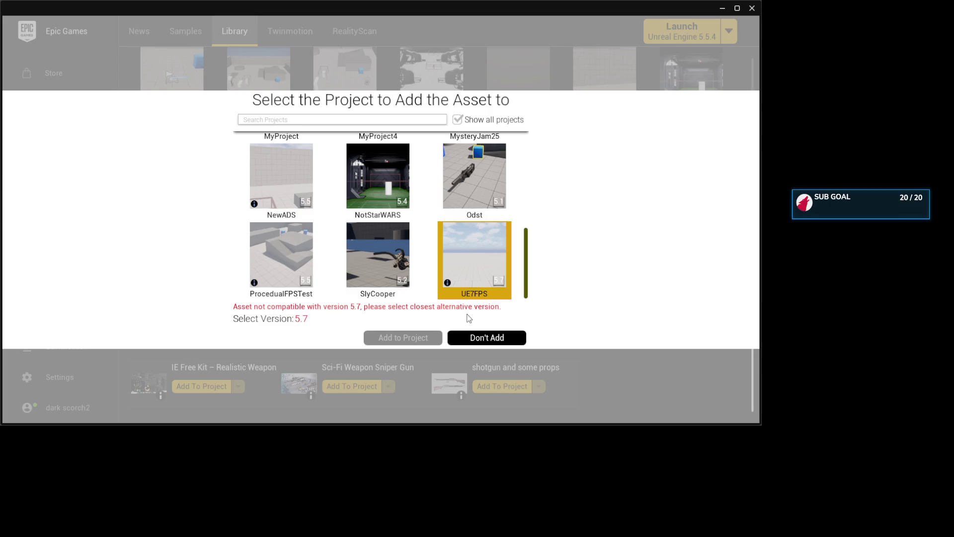
scroll(526, 289, "up", 1)
scroll(527, 284, "down", 1)
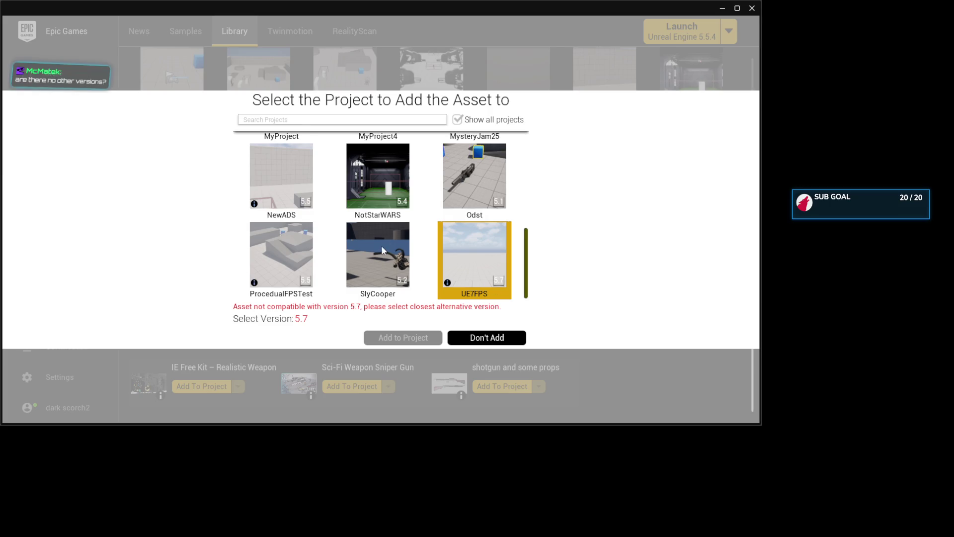
scroll(380, 246, "up", 5)
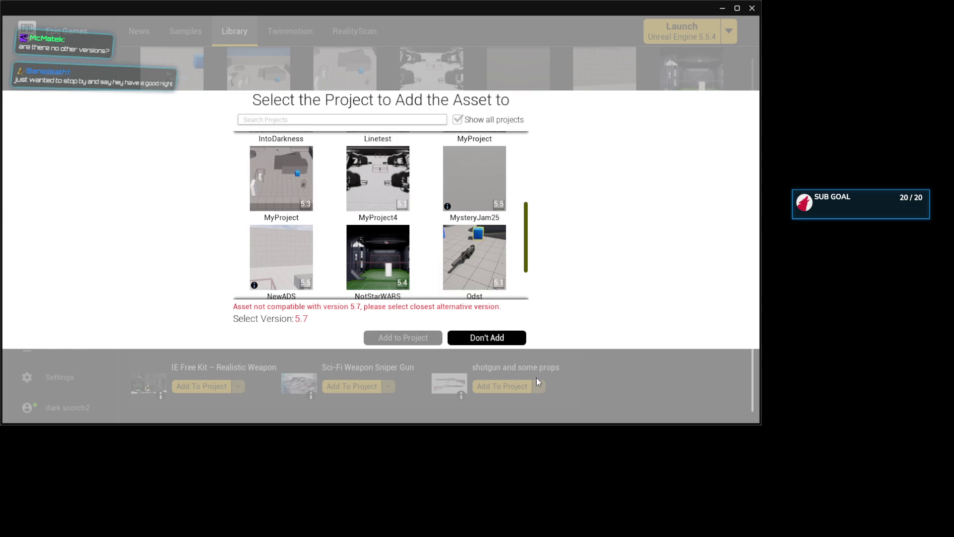
left_click(457, 119)
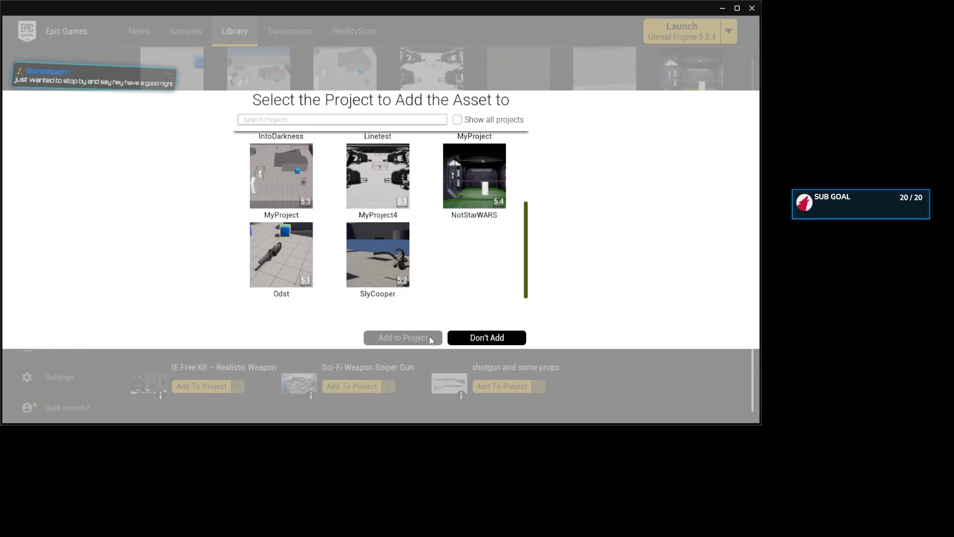
left_click(507, 341)
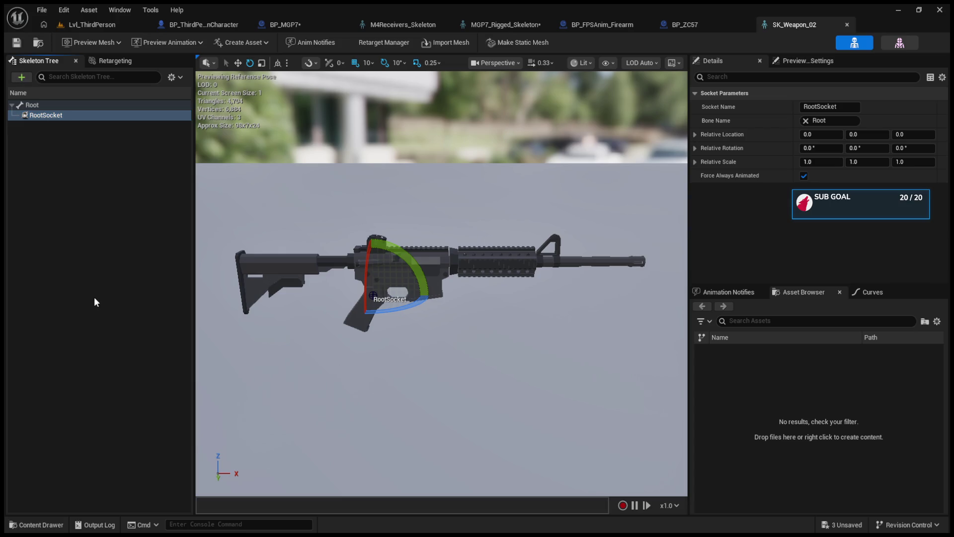
Add a new socket to SK_Weapon_02's Root bone and name it S_Aim.
left_click(42, 193)
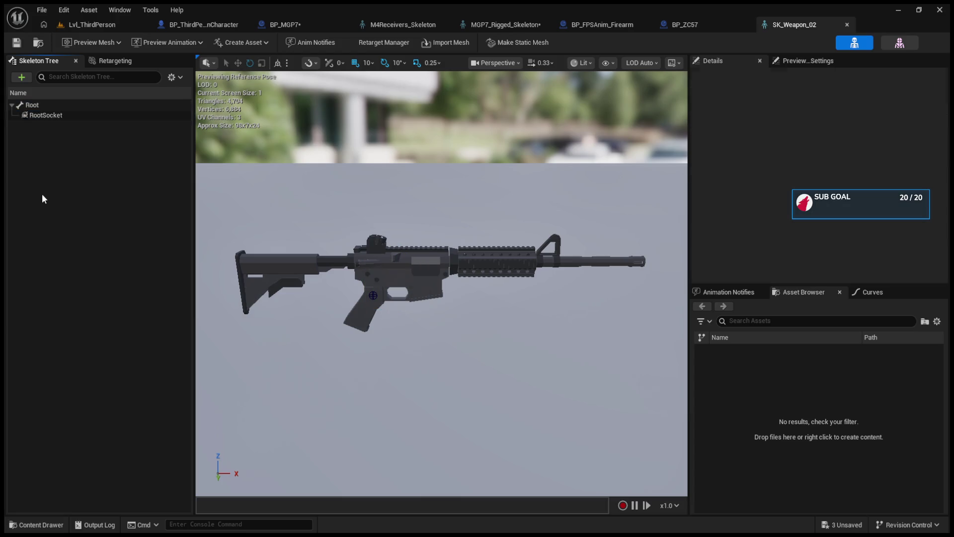
left_click(37, 106)
key("ctrl+v")
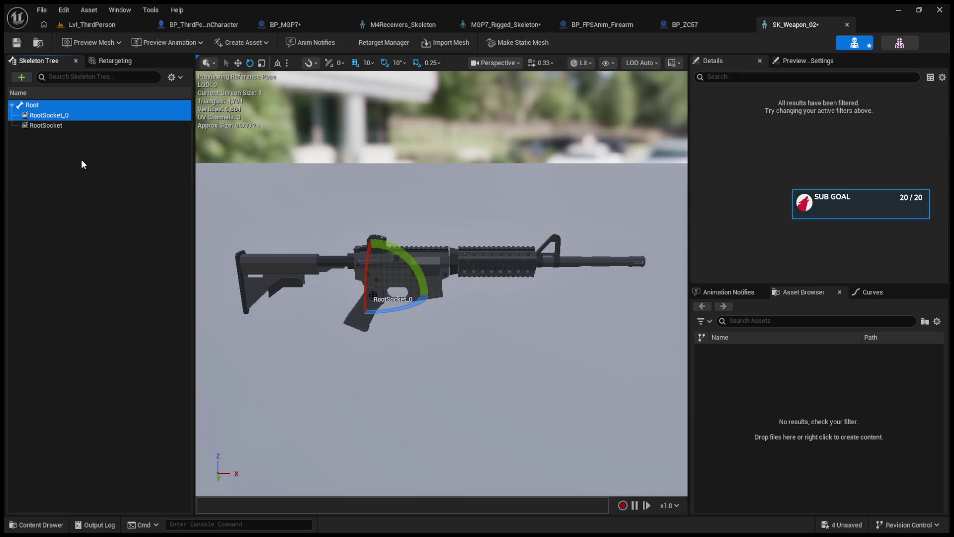
left_click(56, 116)
left_click(851, 108)
type("s_mag")
key("BackSpace")
key("BackSpace")
key("BackSpace")
type("S_Aim")
key("Return")
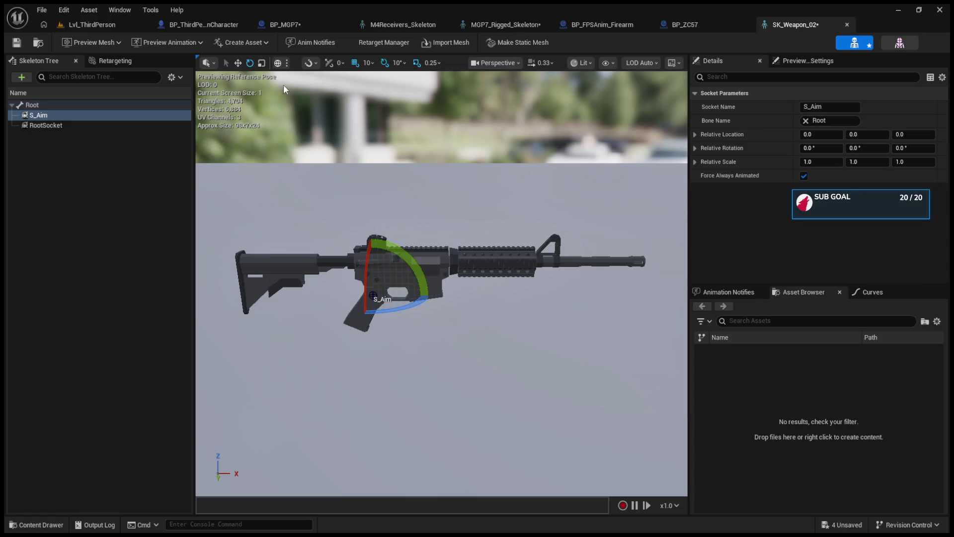
Move S_Aim above the receiver, to about -1.42, 0, 13.51.
key("w")
mouse_move(372, 264)
left_mouse_down()
mouse_move(375, 189)
mouse_move(374, 198)
left_mouse_up()
left_click_drag(407, 240, 398, 239)
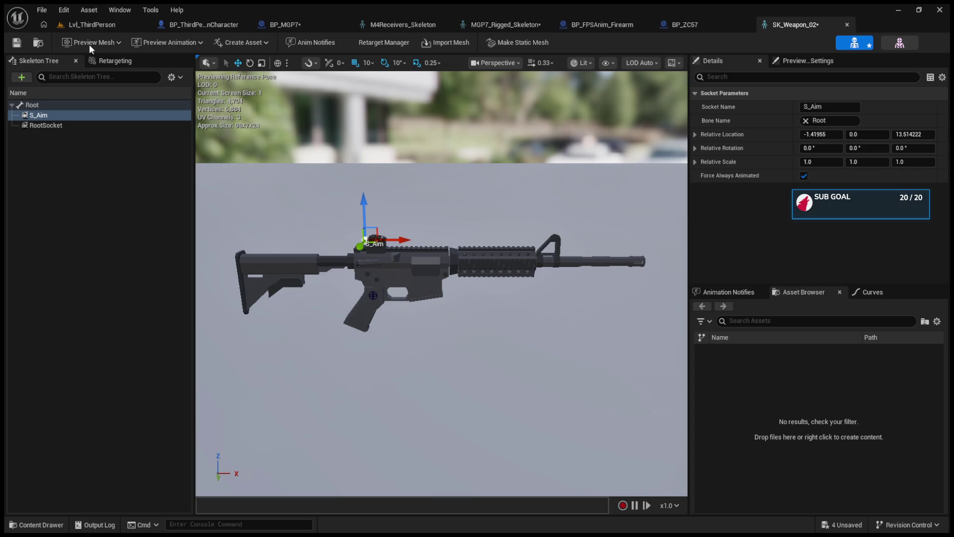
key("F2")
Switch to BP_MGP7 and select its SK_MGP7_Rigged component.
left_click(285, 25)
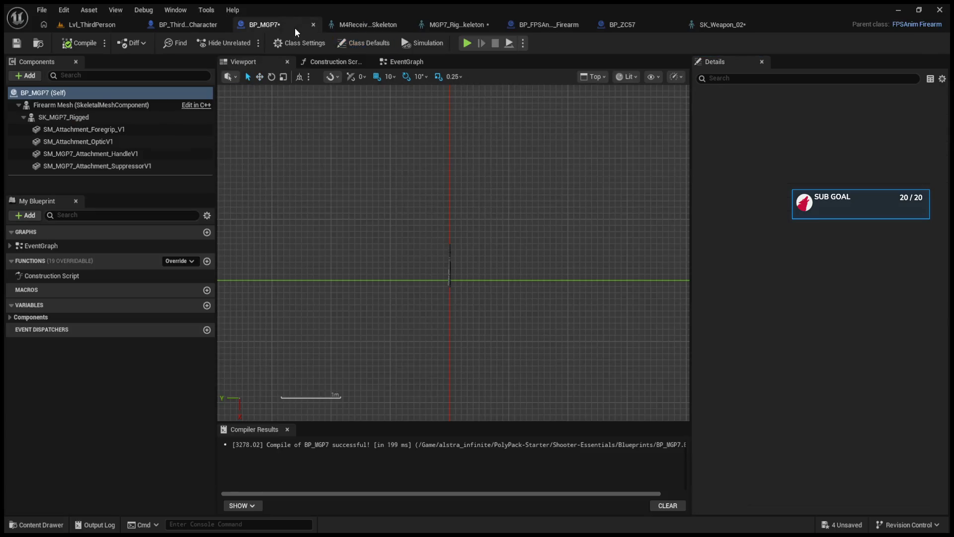
left_click(129, 109)
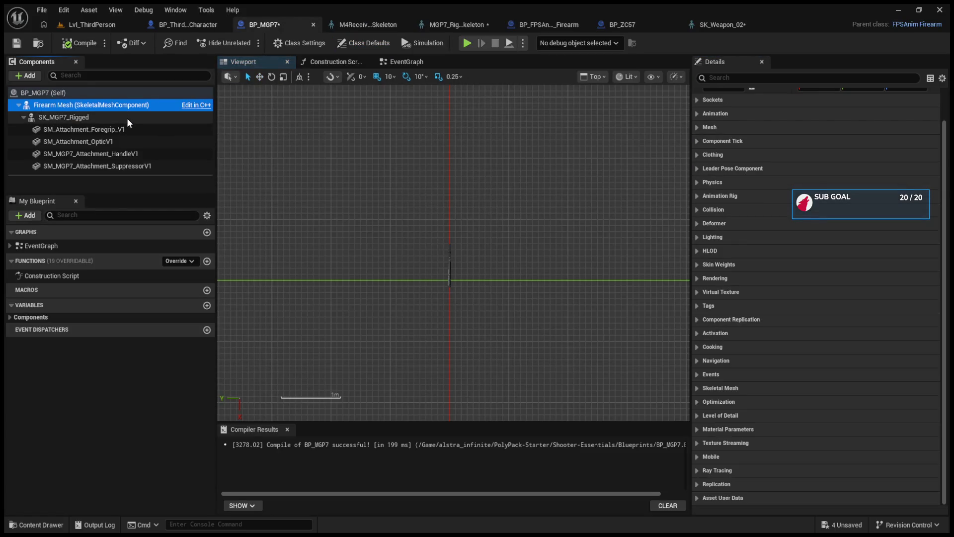
left_click(127, 117)
scroll(703, 165, "up", 2)
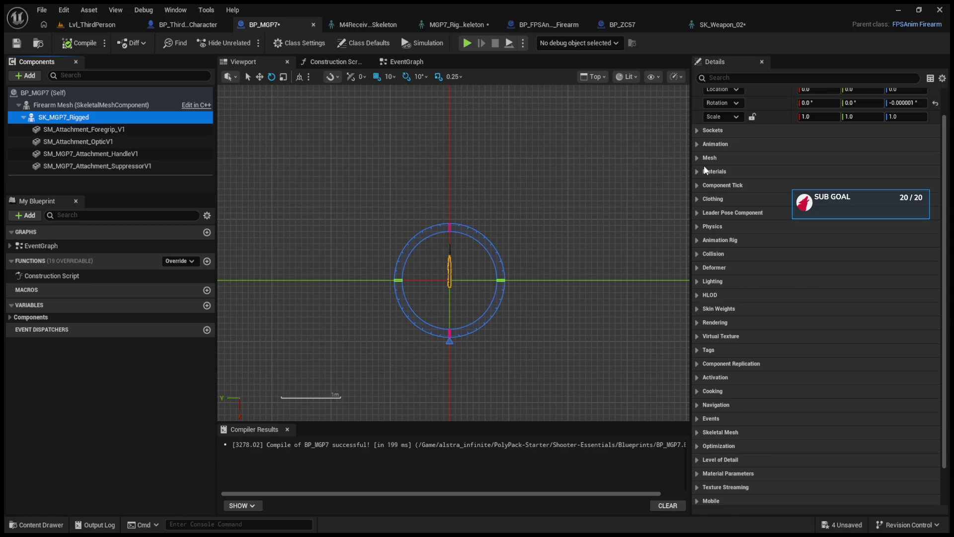
Create a Blueprint class in LP_LiteWeapons_JC and enter BP_M16 as its name.
left_click(99, 23)
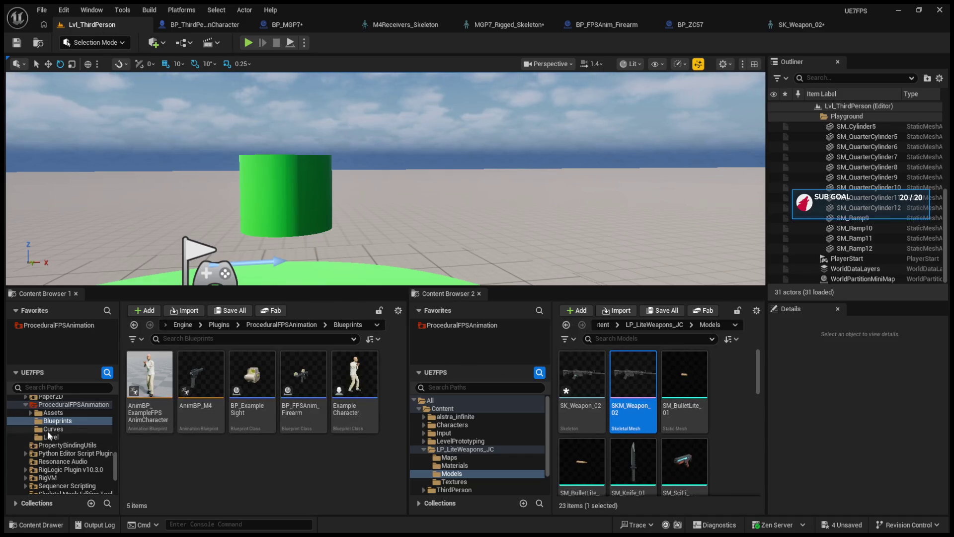
left_click(294, 419)
left_click(286, 454)
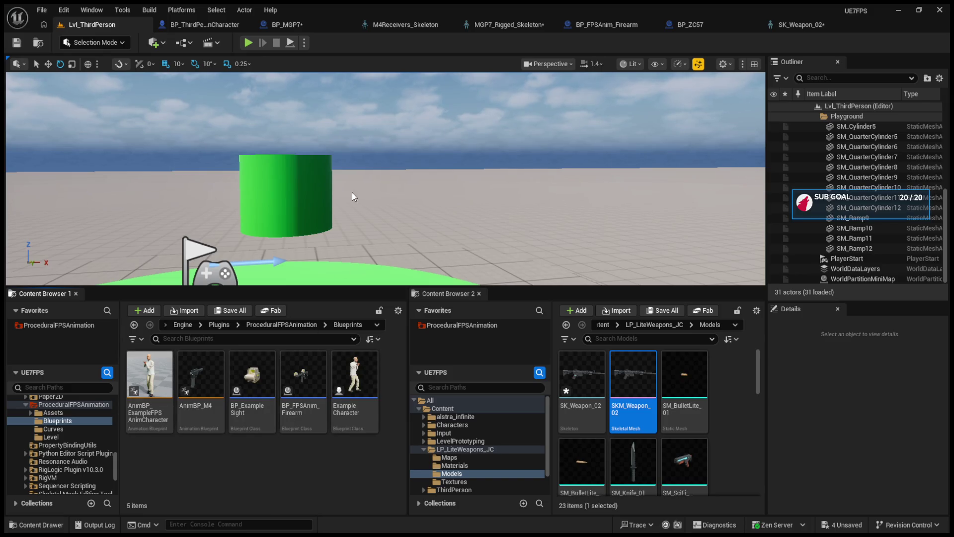
left_click(428, 449)
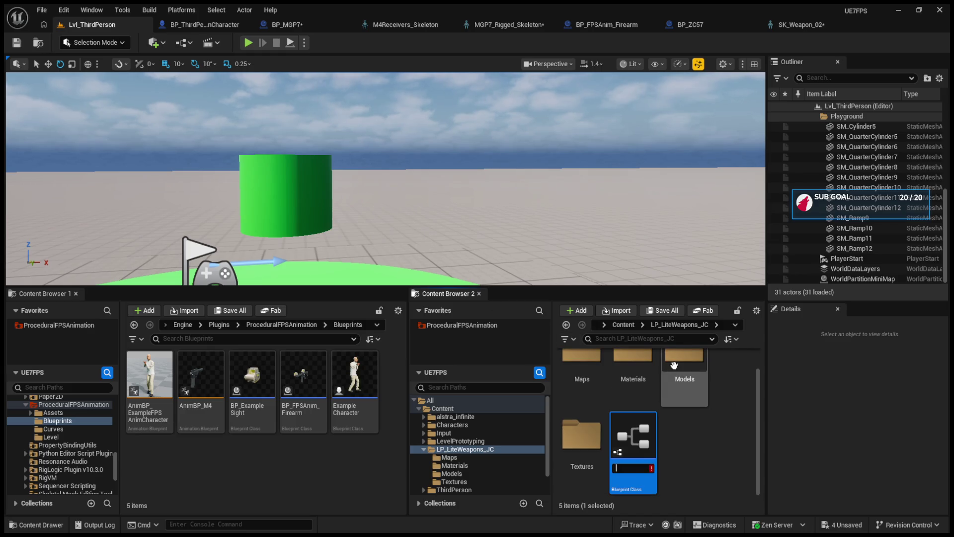
type("BP_M")
type("16")
Confirm BP_M16 as the new blueprint's name.
key("Return")
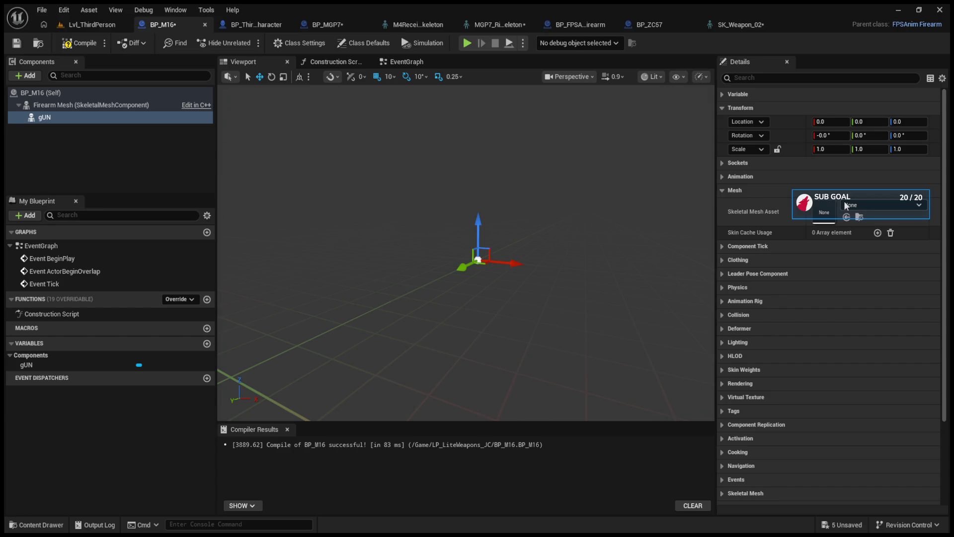
Toggle the mesh and animation property sections, then view the SK_Weapon_02 skeleton editor.
left_click(722, 189)
left_click(724, 177)
left_click(723, 177)
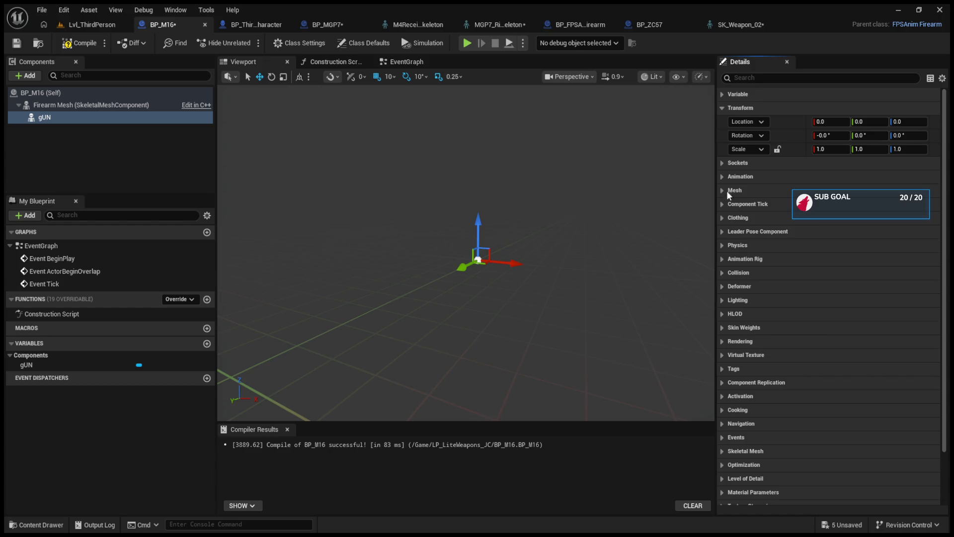
left_click(723, 189)
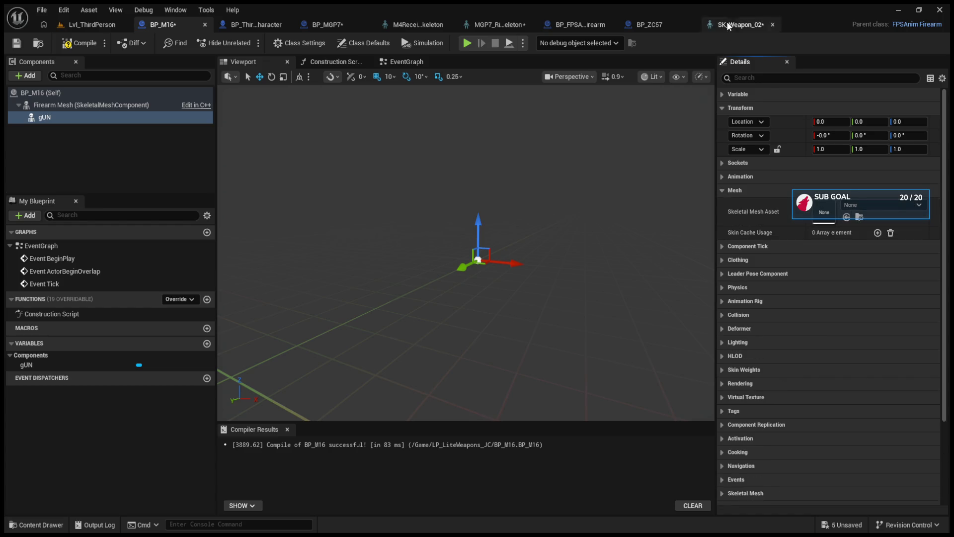
left_click(727, 24)
In the level editor, open the Models folder and select the SK_Weapon_02 skeleton asset.
left_click(114, 25)
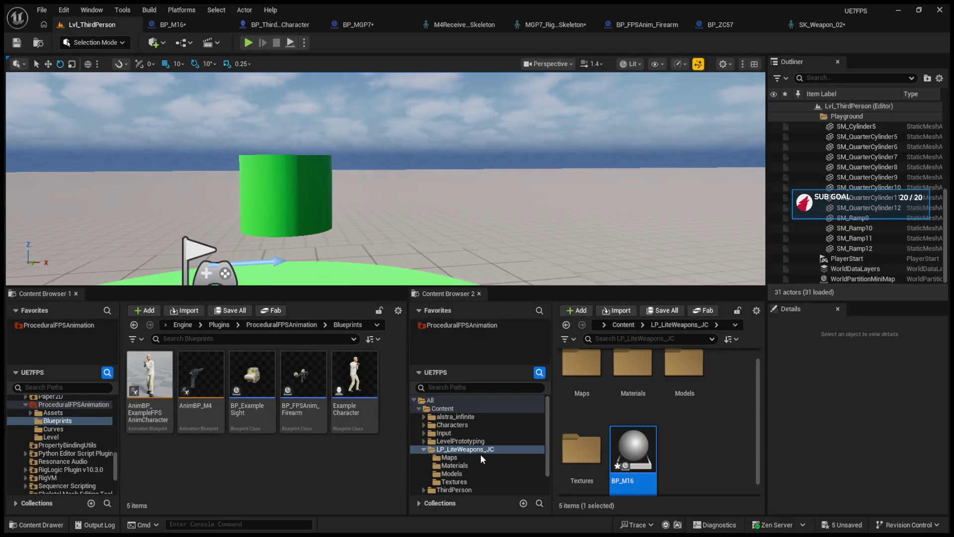
scroll(580, 408, "up", 1)
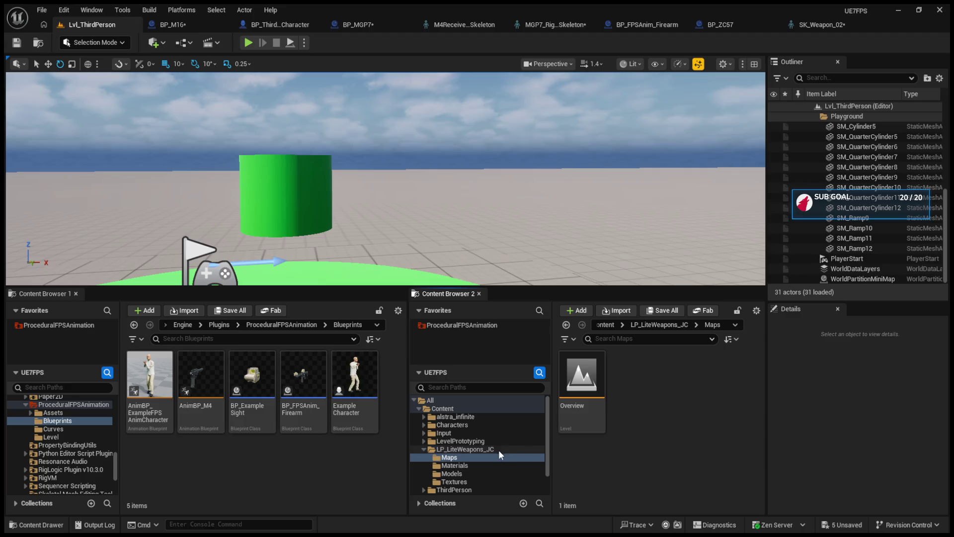
left_click(490, 473)
left_click(632, 378)
left_click(582, 377)
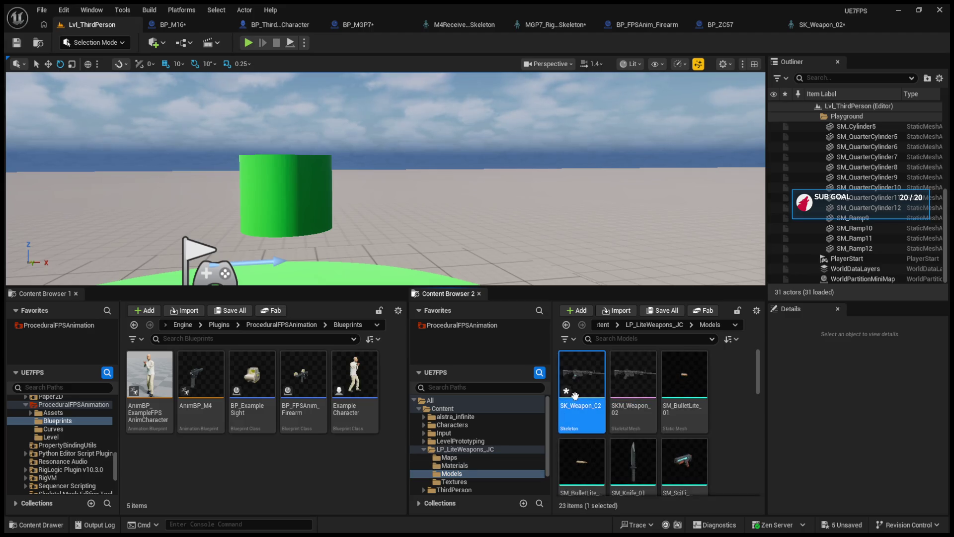
Close the BP_ZC57 blueprint and SK_Weapon_02 skeleton editor tabs.
left_click(753, 24)
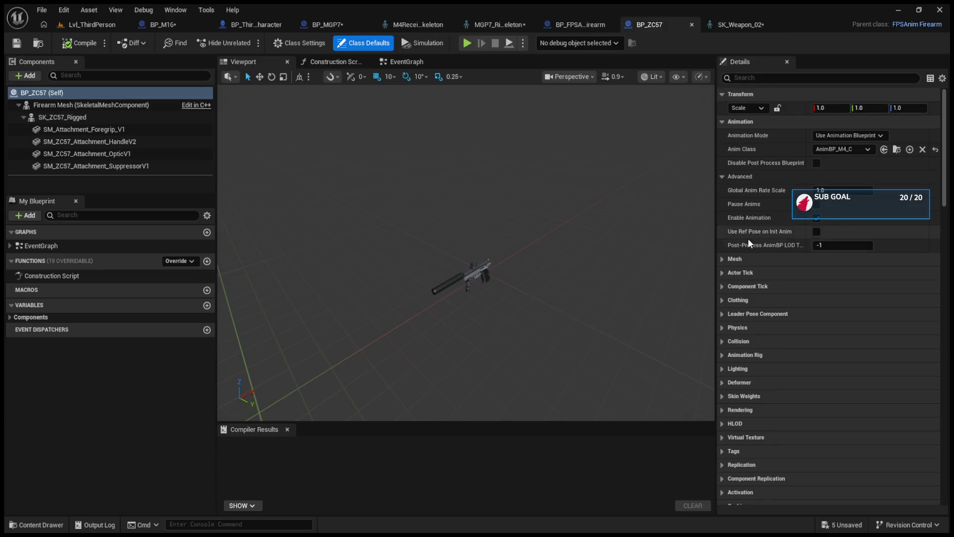
left_click(692, 24)
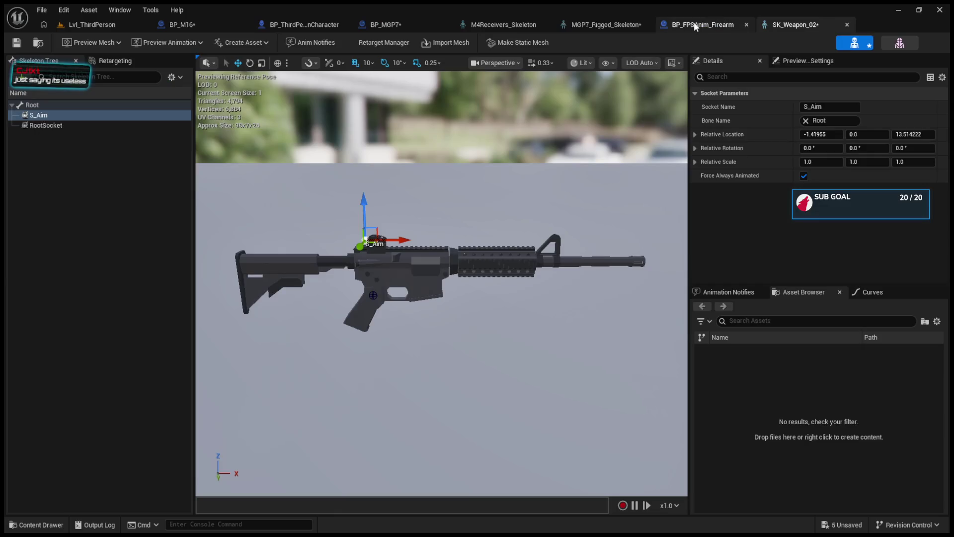
left_click(685, 27)
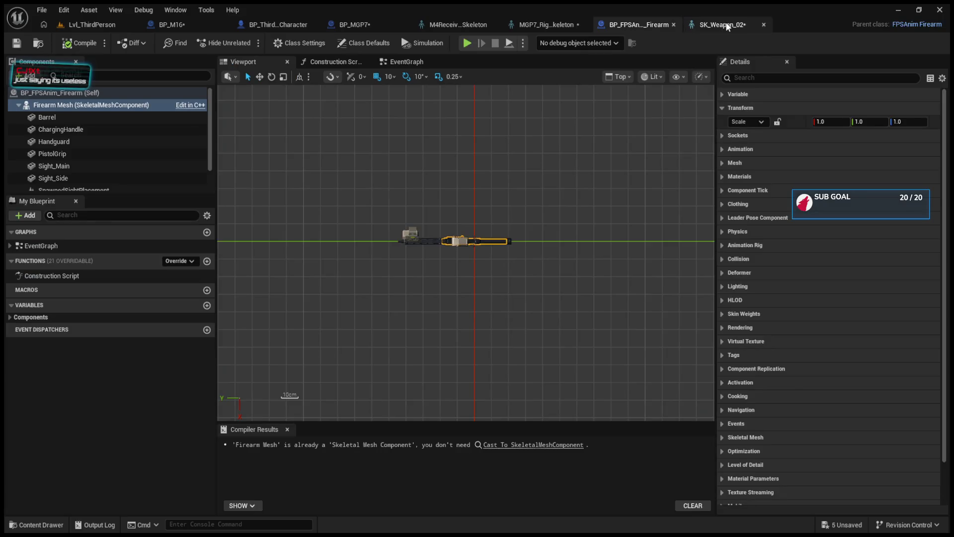
left_click(766, 25)
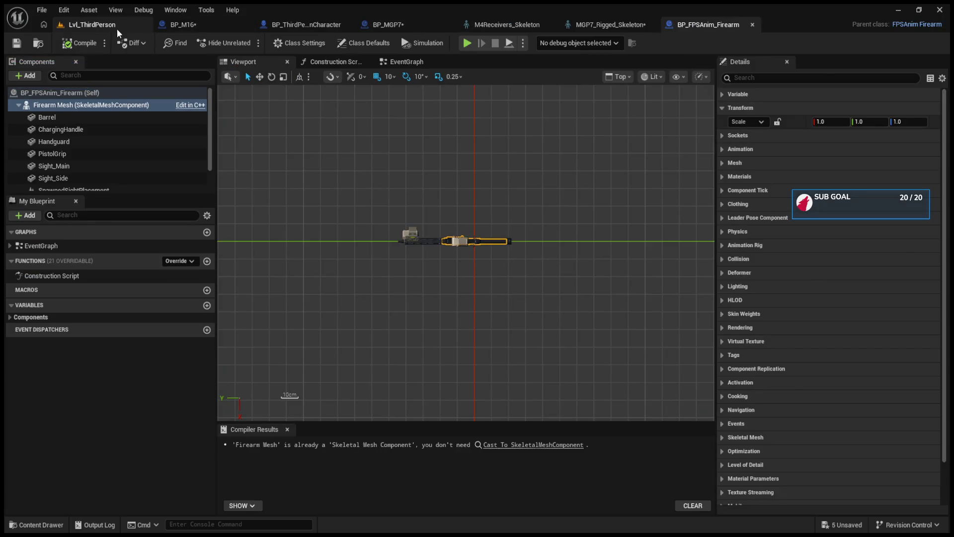
Return to the BP_M16 blueprint and check its mesh and socket properties.
left_click(106, 28)
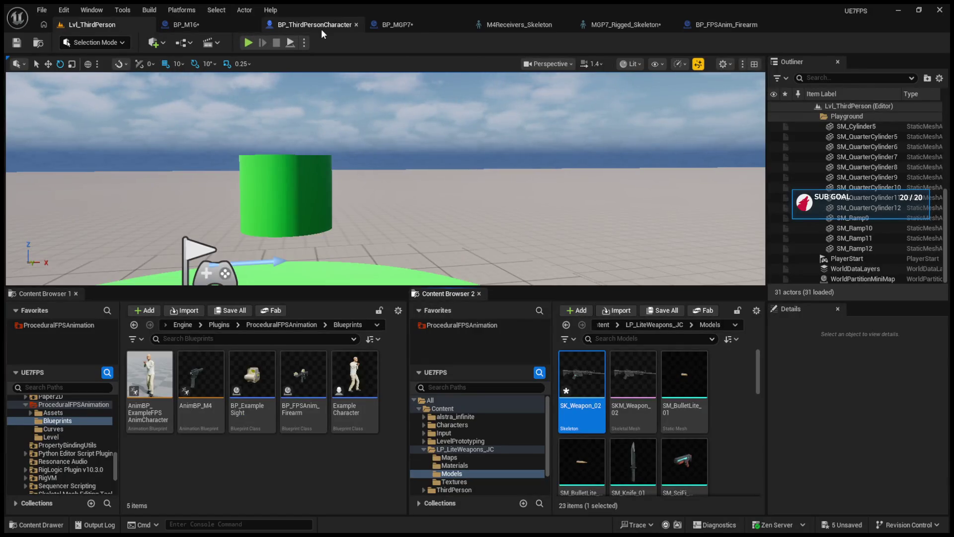
left_click(321, 29)
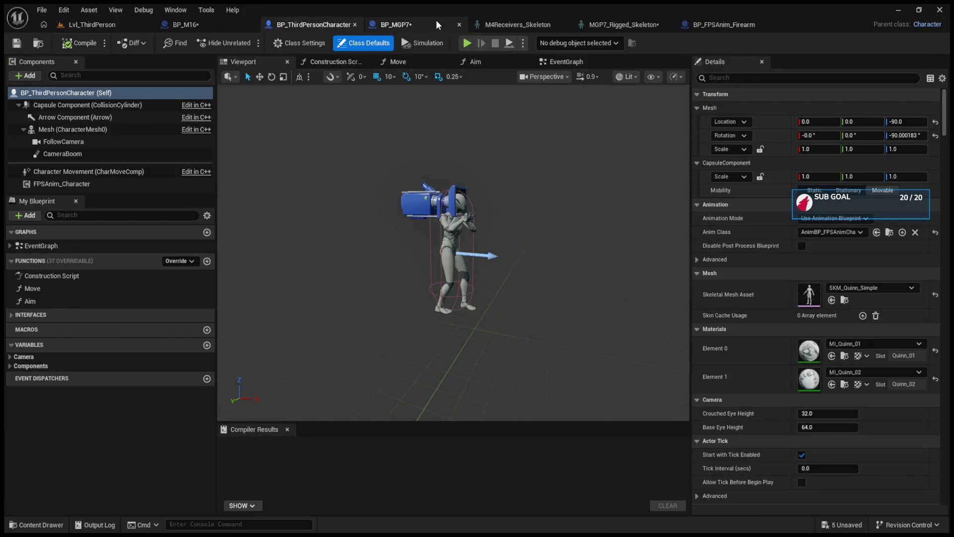
left_click(713, 24)
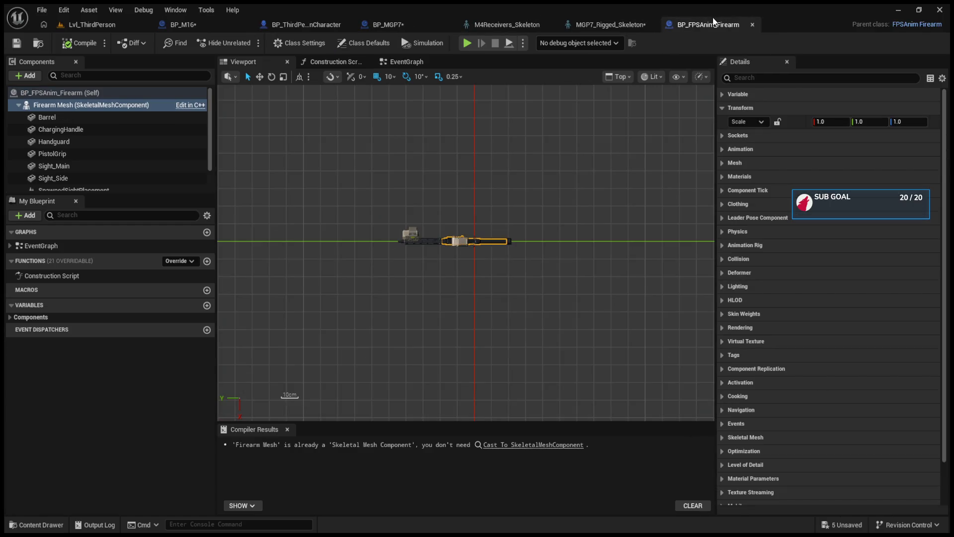
left_click(178, 24)
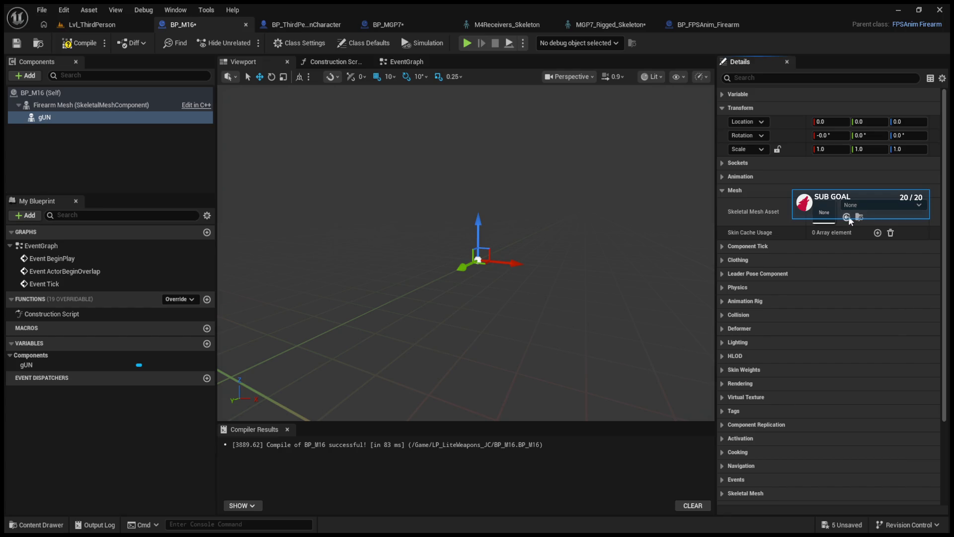
left_click(724, 190)
left_click(721, 166)
left_click(722, 163)
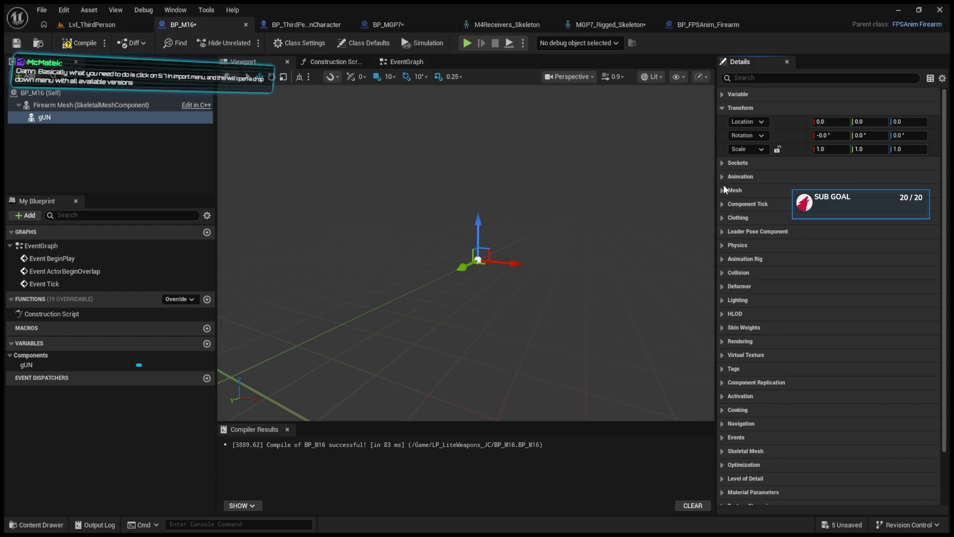
Set gUN's Skeletal Mesh Asset to SKM_Weapon_02 and return to the BP_ThirdPersonCharacter blueprint.
left_click(723, 189)
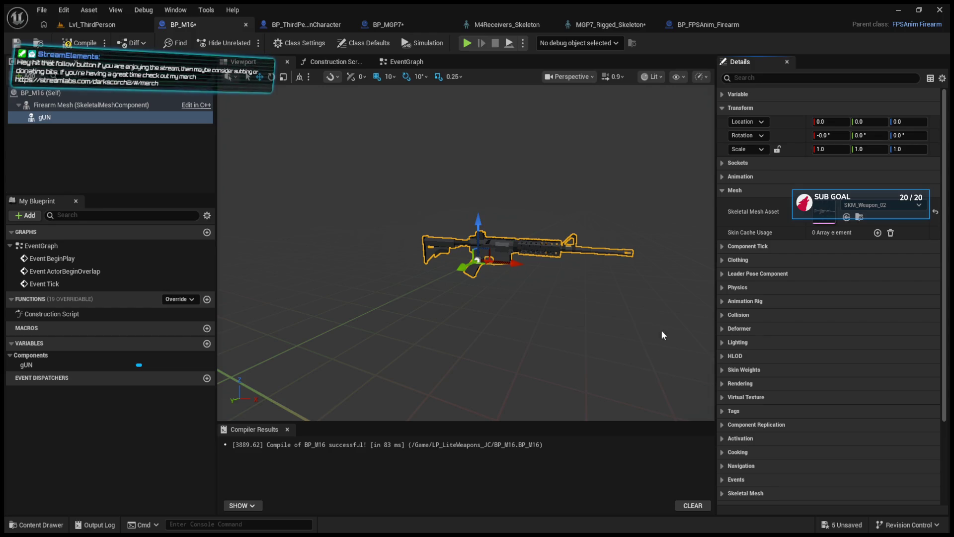
left_click(723, 191)
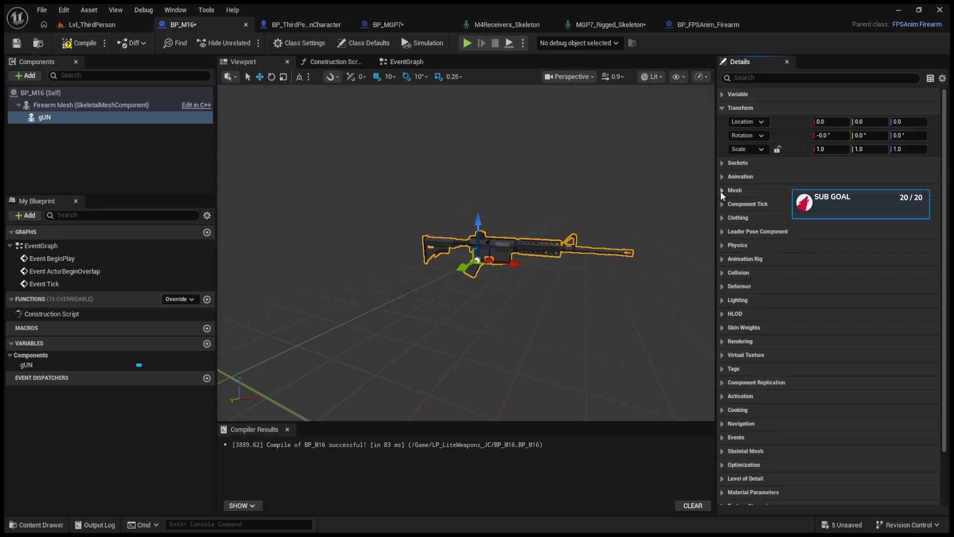
left_click(100, 25)
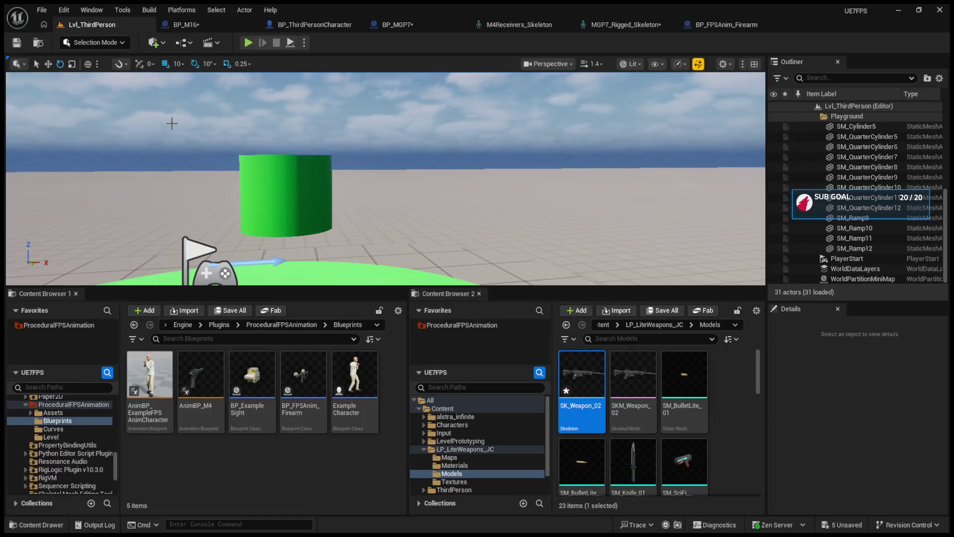
left_click(318, 24)
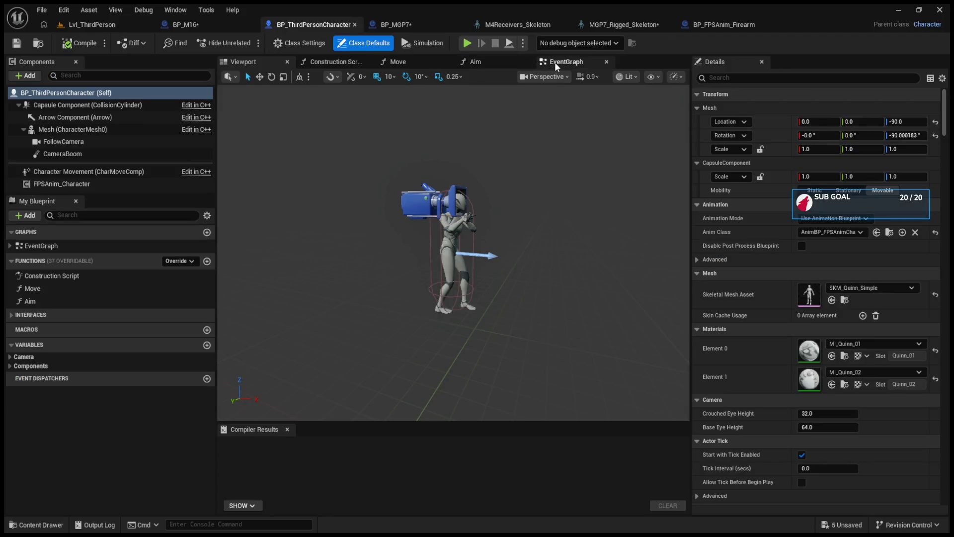
Undo in the character's event graph so SpawnActor spawns BP M16 again.
left_click(562, 62)
scroll(385, 227, "up", 2)
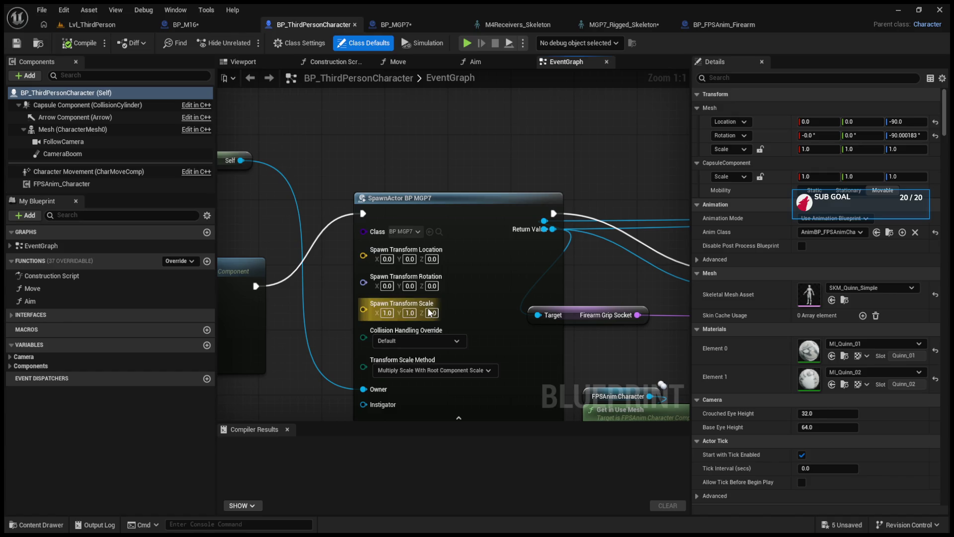
key("ctrl+z")
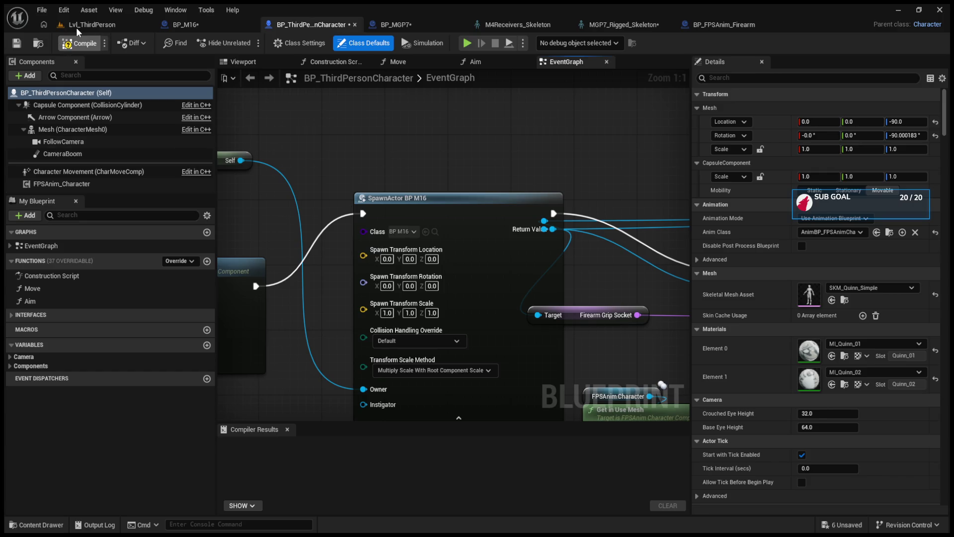
Open the BP_M16 blueprint and show its class default properties.
left_click(76, 25)
left_click(725, 24)
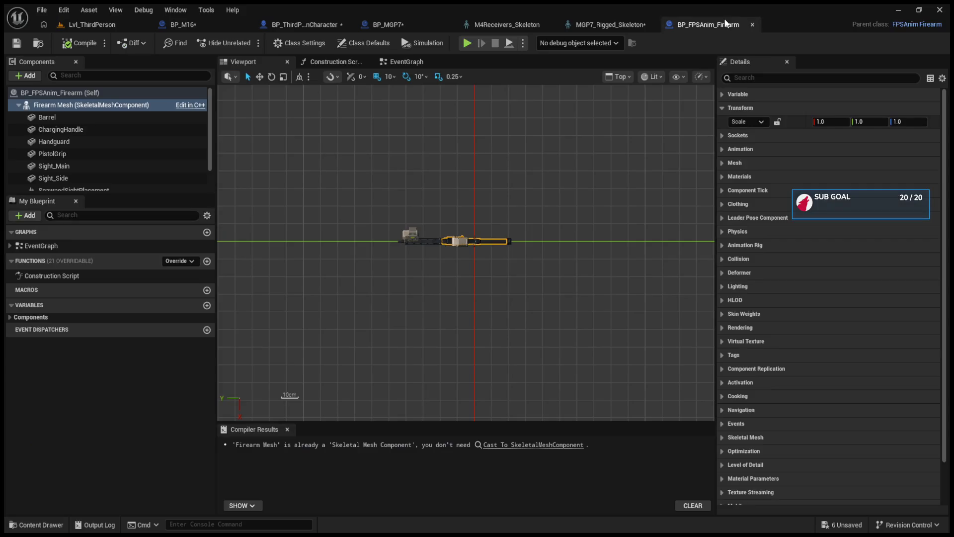
left_click(202, 28)
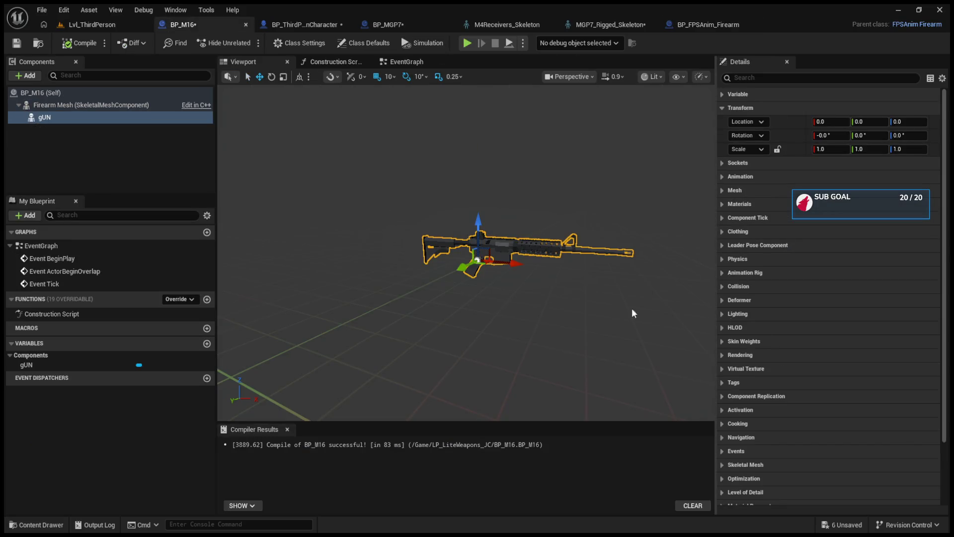
scroll(733, 382, "down", 3)
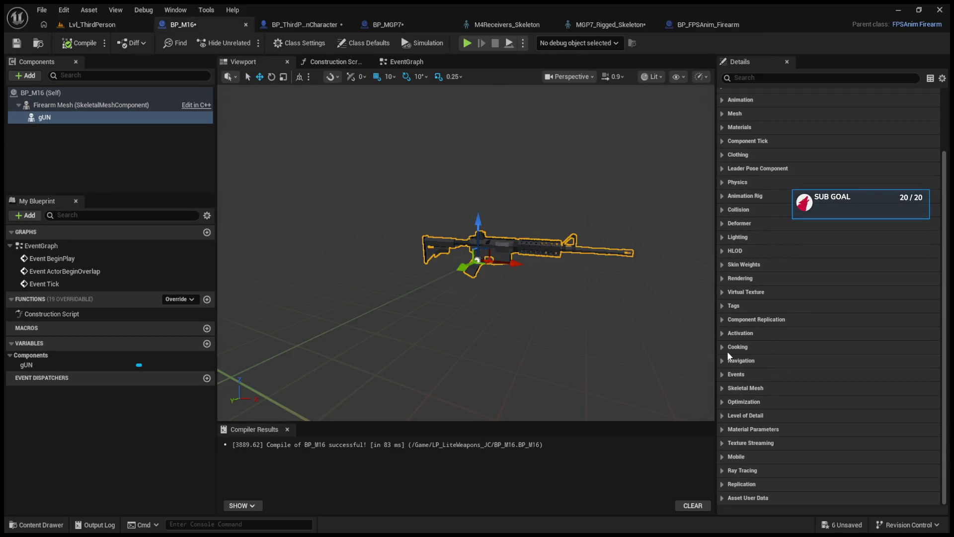
scroll(724, 243, "up", 1)
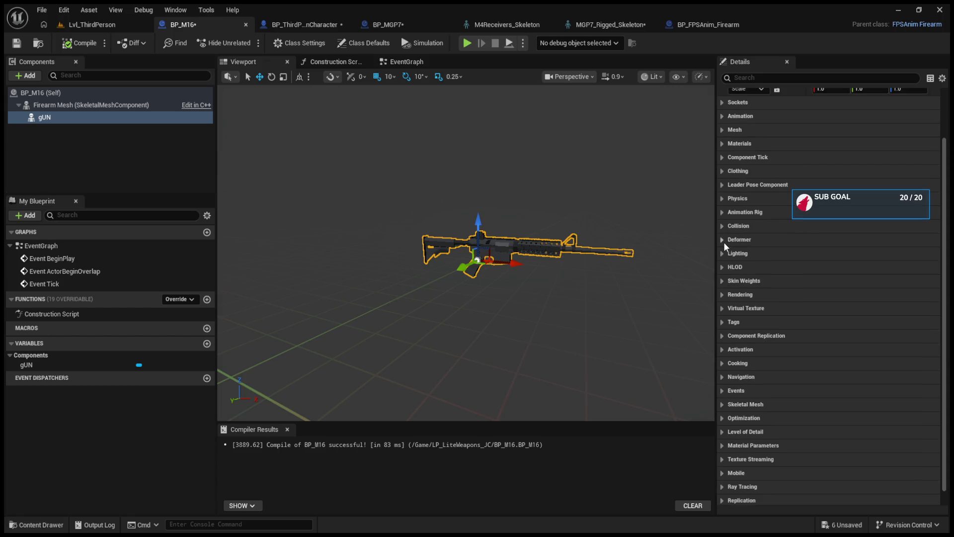
left_click(109, 92)
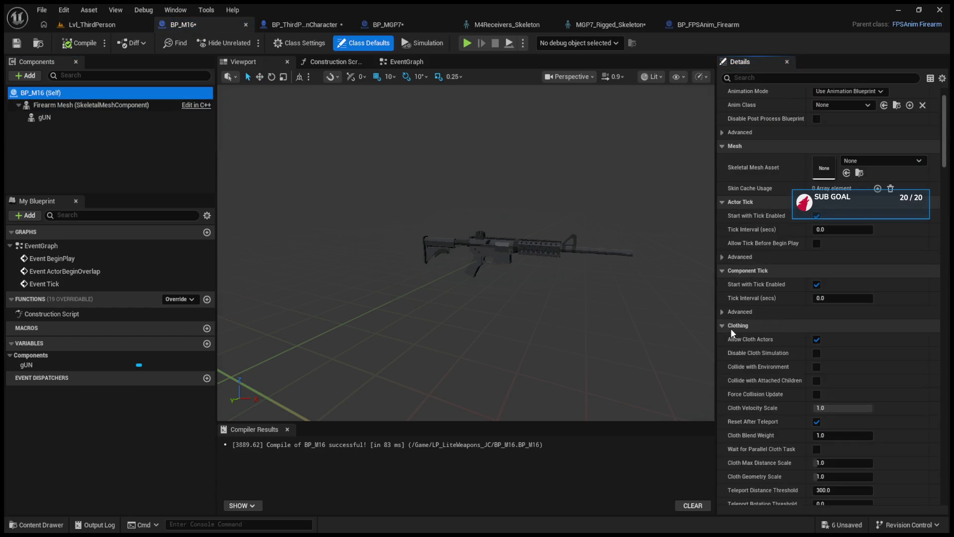
Collapse BP_M16's Details groups, from Clothing through Replication down to Actor.
left_click(722, 325)
left_click(722, 353)
left_click(723, 367)
left_click(723, 380)
left_click(723, 394)
left_click(722, 407)
left_click(723, 435)
left_click(722, 448)
left_click(722, 463)
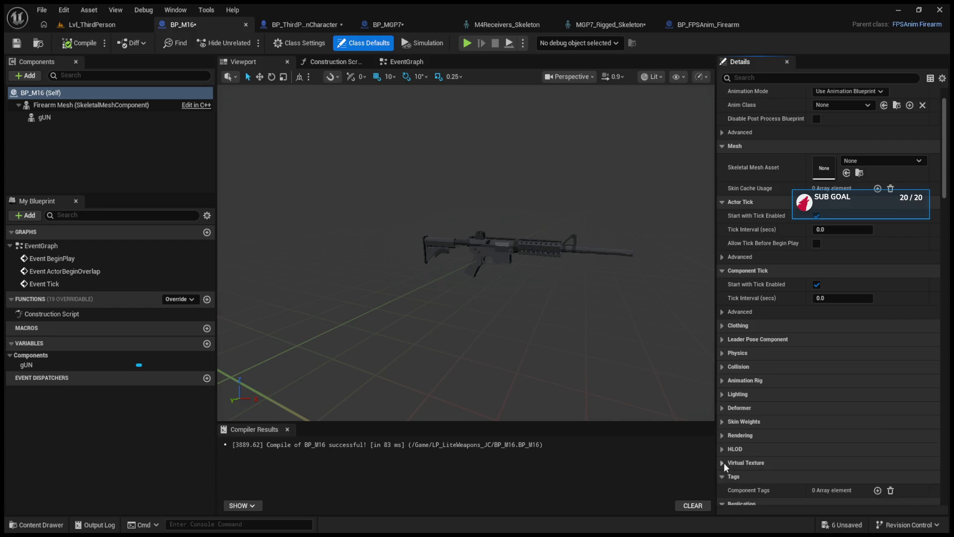
left_click(723, 476)
left_click(723, 490)
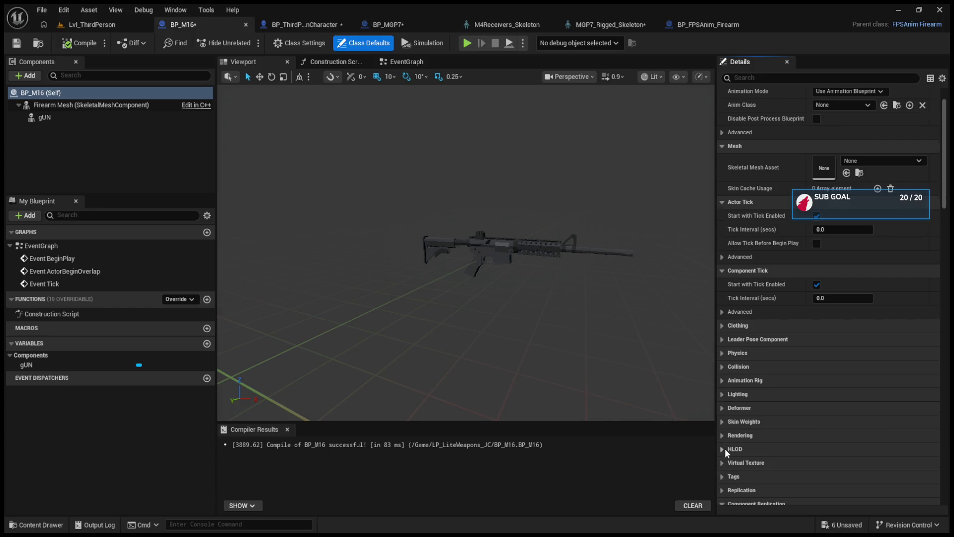
scroll(725, 448, "down", 2)
left_click(722, 406)
left_click(722, 420)
left_click(723, 434)
left_click(723, 449)
left_click(723, 482)
Review the FPSAnim sockets hand_r, S_Muzzle, S_Aim and S_LeftHandIK, then enlarge the level viewport.
left_click(721, 476)
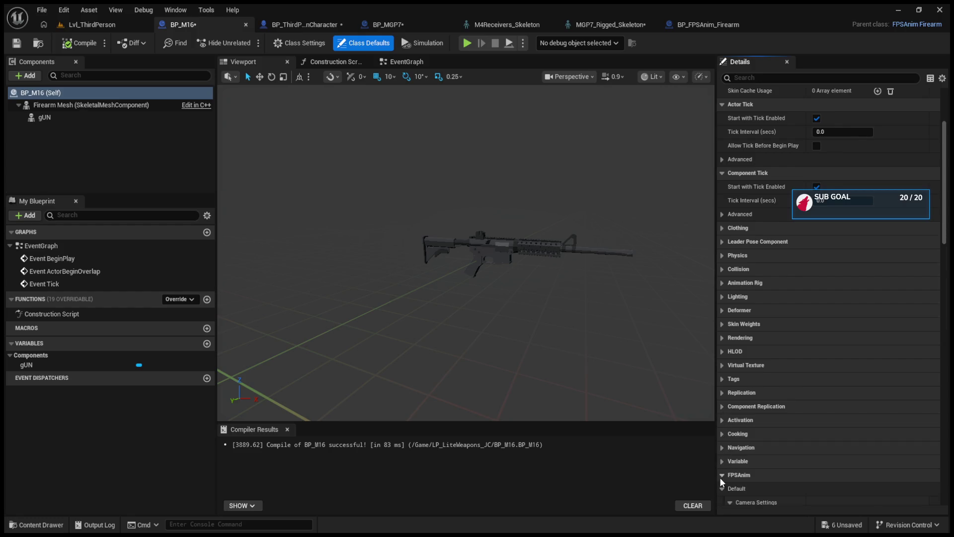
scroll(731, 457, "down", 4)
scroll(789, 388, "down", 1)
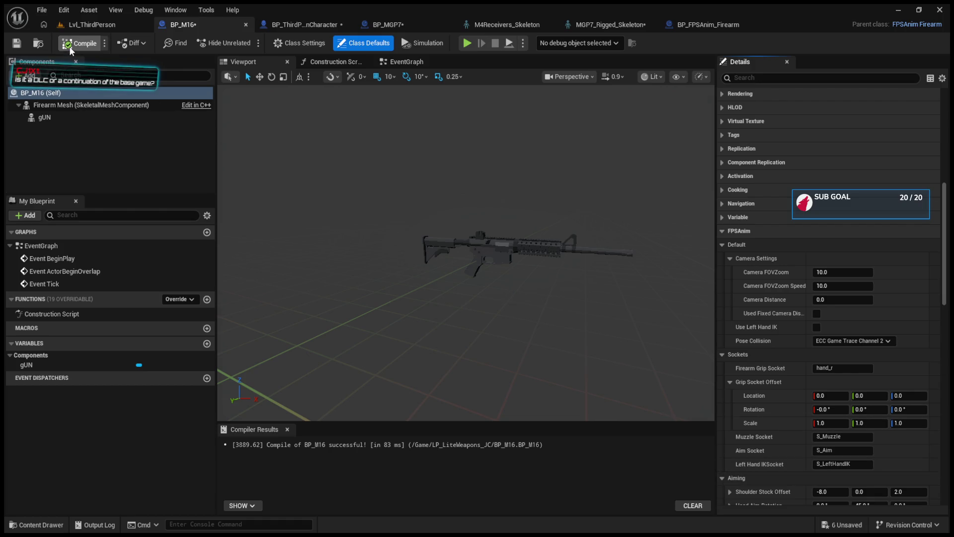
left_click(90, 24)
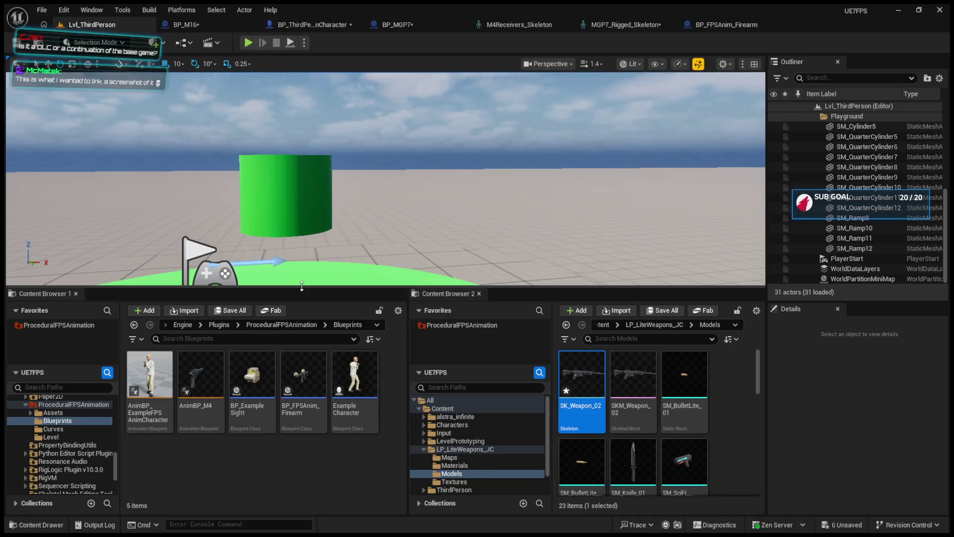
left_click_drag(306, 289, 306, 405)
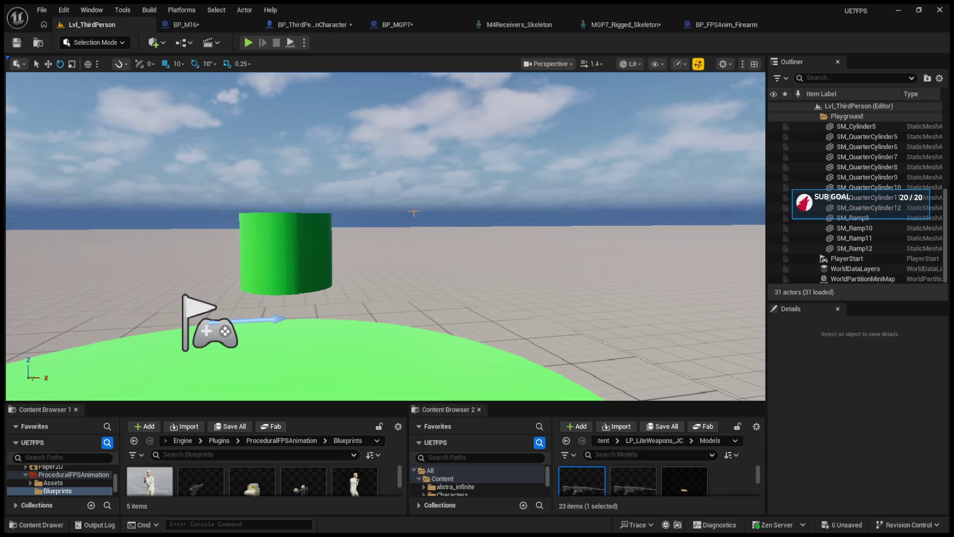
Play-test Lvl_ThirdPerson in the editor to see the first-person weapon, then stop the session.
left_click(248, 42)
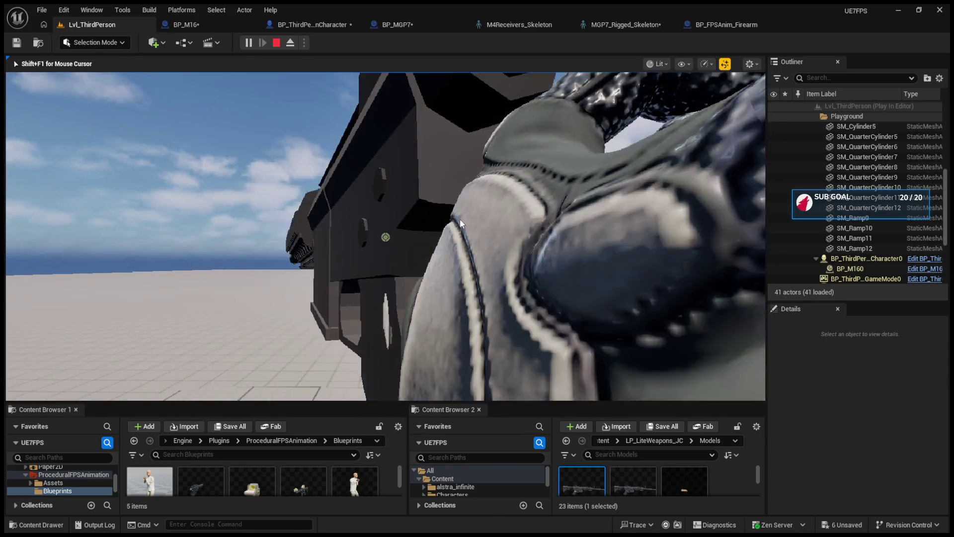
key("Escape")
Close the MGP7_Rigged_Skeleton and BP_FPSAnim_Firearm editor tabs.
left_click(631, 31)
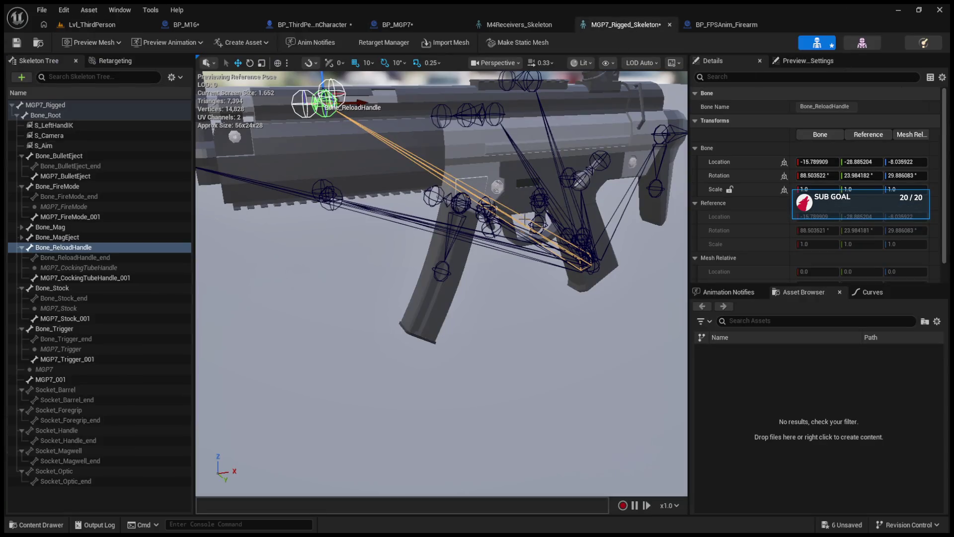
left_click(706, 26)
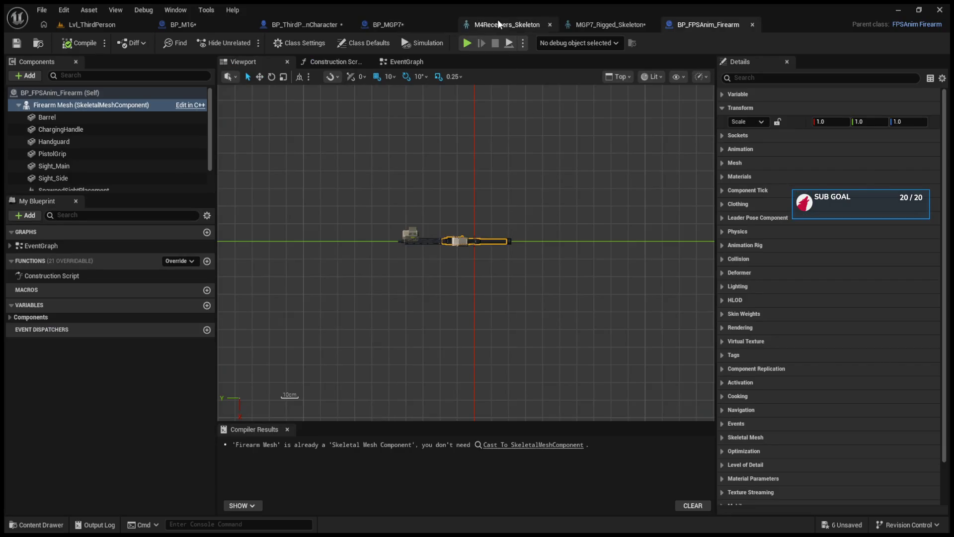
left_click(505, 25)
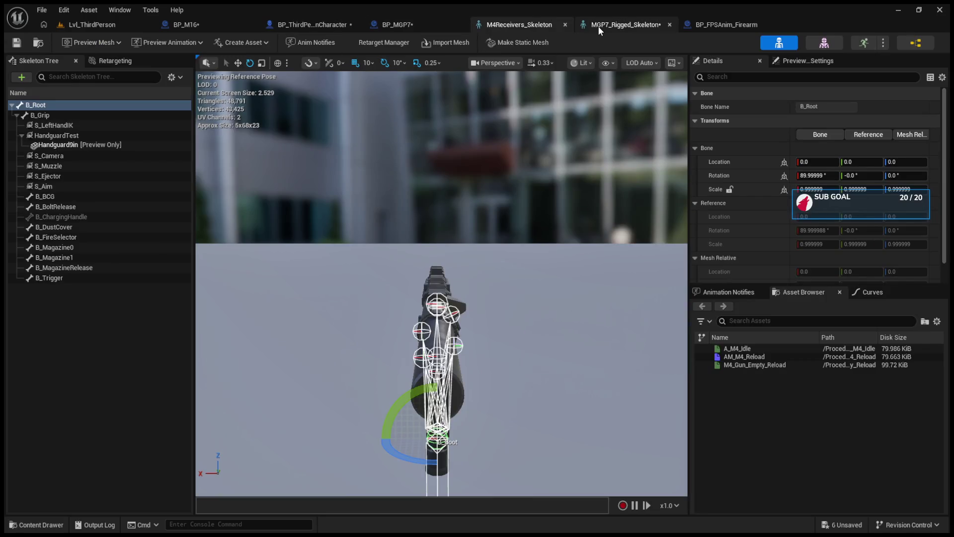
left_click(598, 26)
left_click(667, 24)
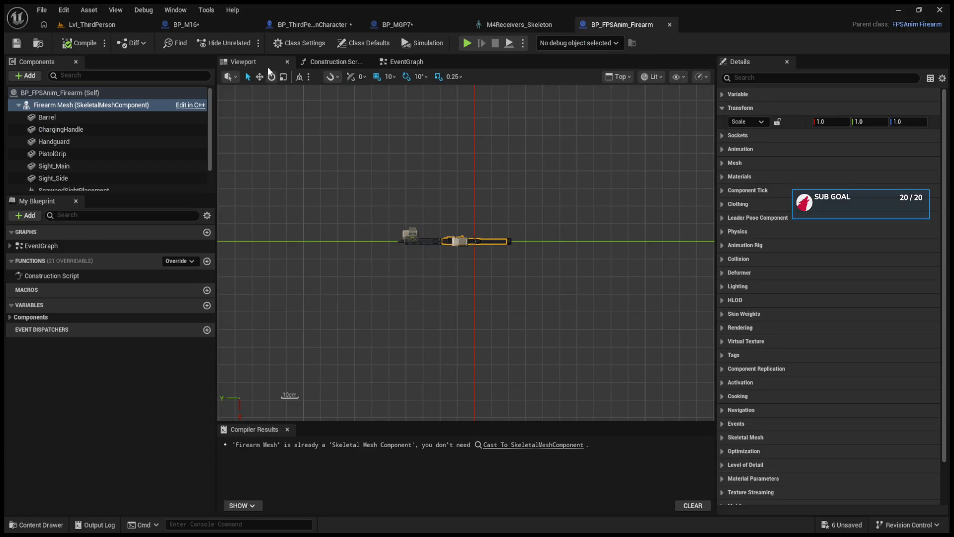
left_click(669, 24)
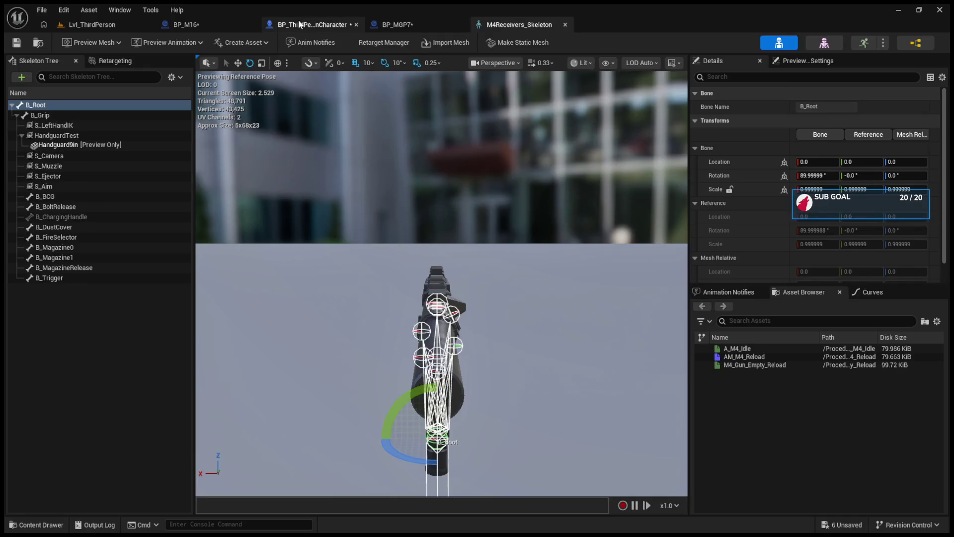
Return to BP_M16 and select its gUN mesh component.
left_click(233, 24)
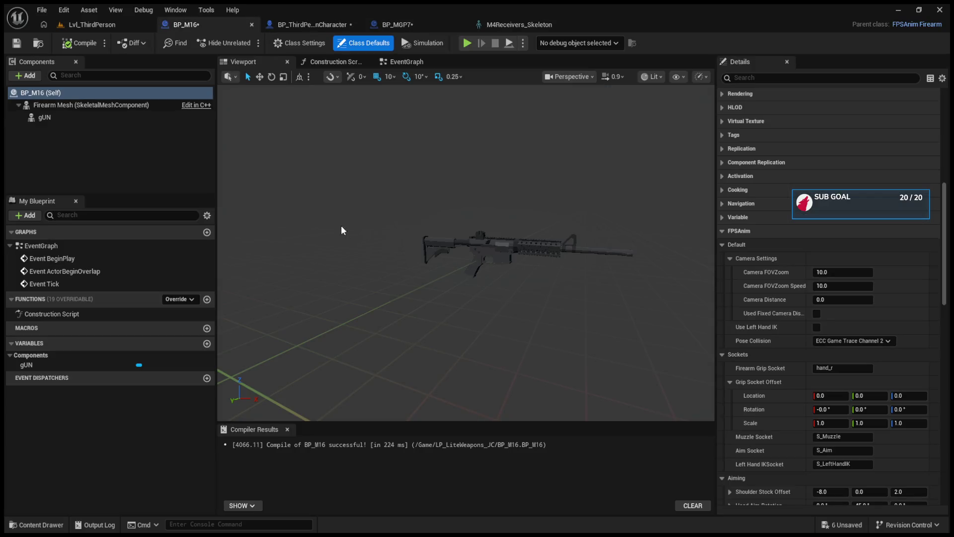
left_click(76, 104)
left_click(76, 117)
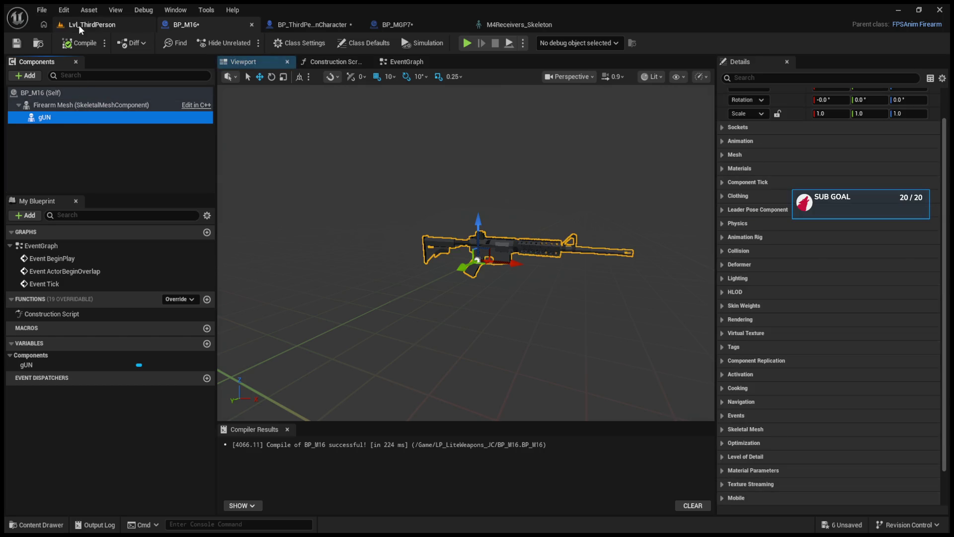
left_click(79, 25)
left_click_drag(350, 184, 256, 69)
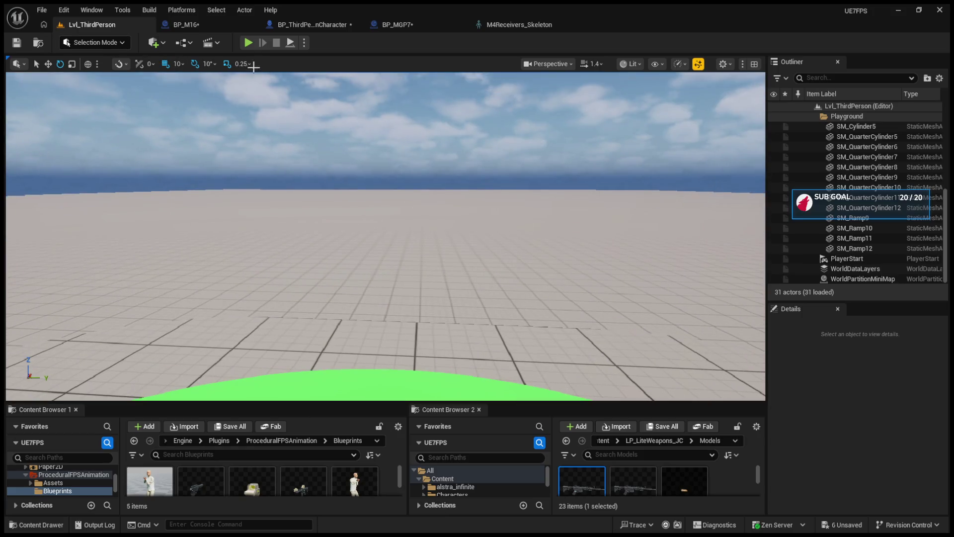
left_click(248, 42)
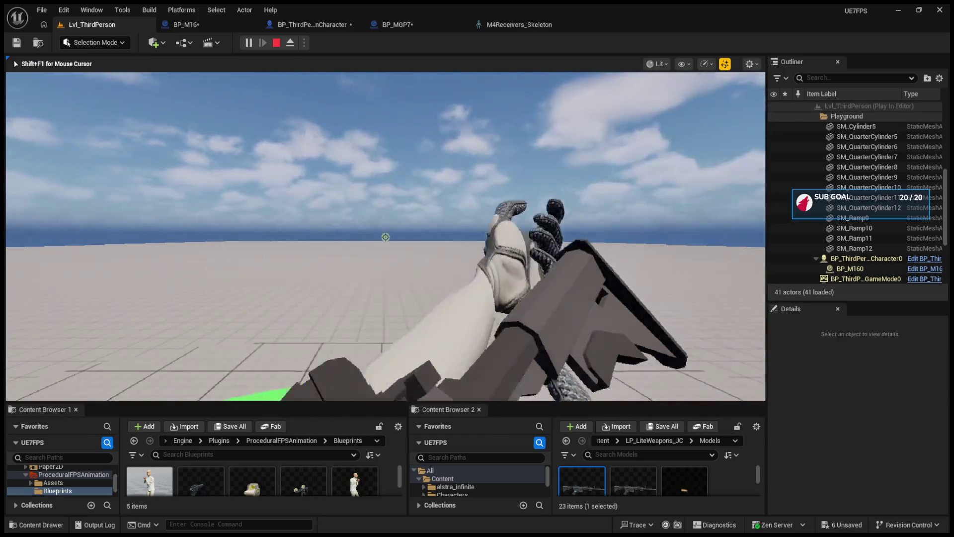
key("F8")
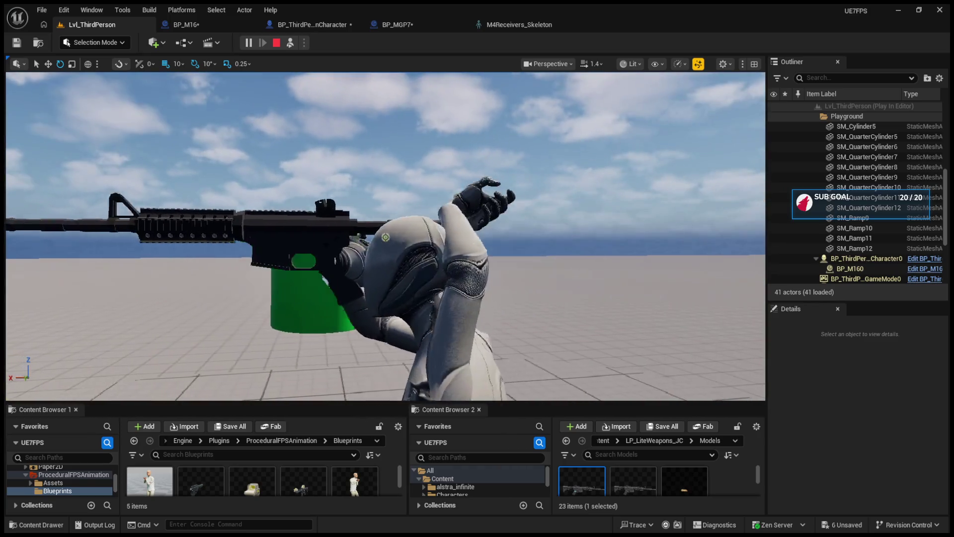
key("Escape")
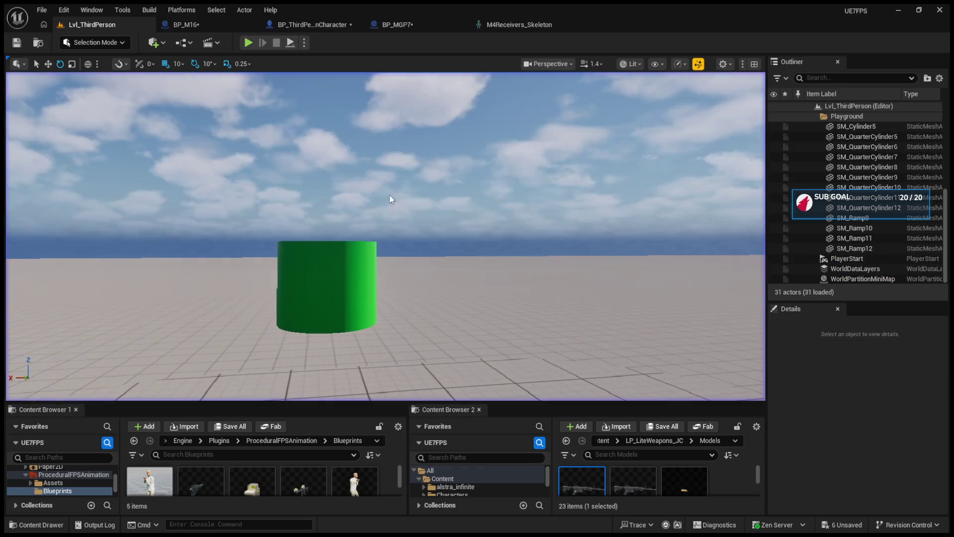
left_click(301, 25)
left_click(213, 24)
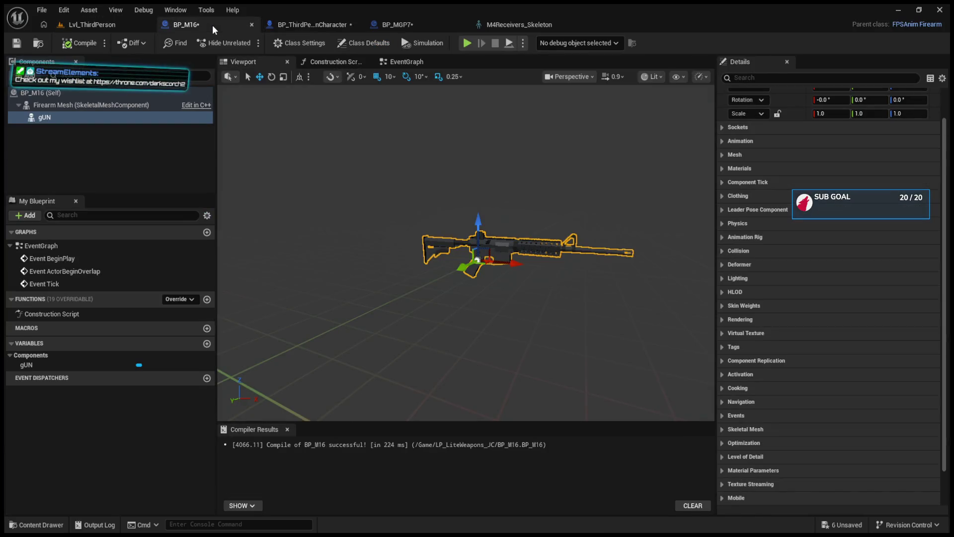
Close the BP_M16 blueprint and return to the Lvl_ThirdPerson level.
left_click(550, 25)
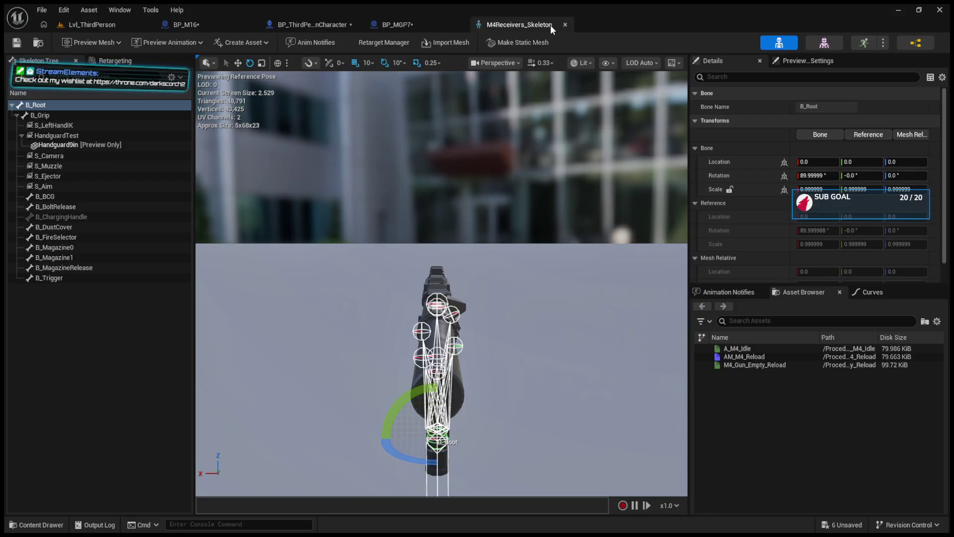
left_click(297, 26)
left_click(378, 26)
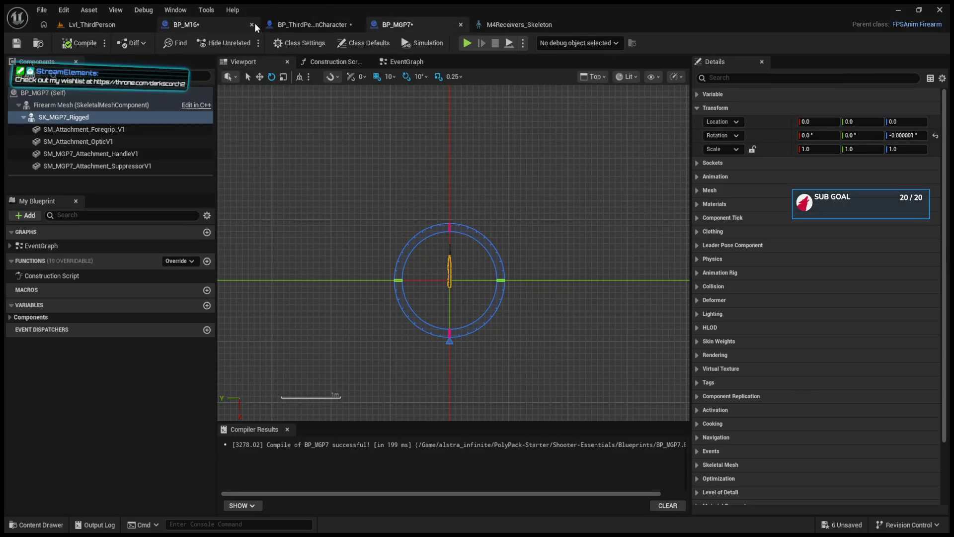
left_click(254, 23)
left_click(138, 25)
Enlarge the content browsers and browse into LP_LiteWeapons_JC's Models folder.
left_click_drag(495, 405, 483, 279)
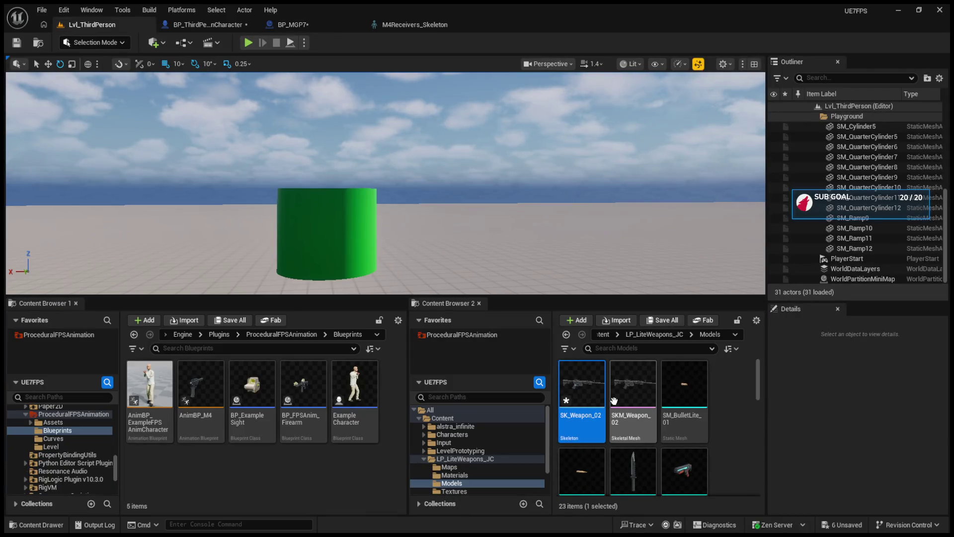
left_click(444, 458)
left_click(424, 458)
left_click(638, 469)
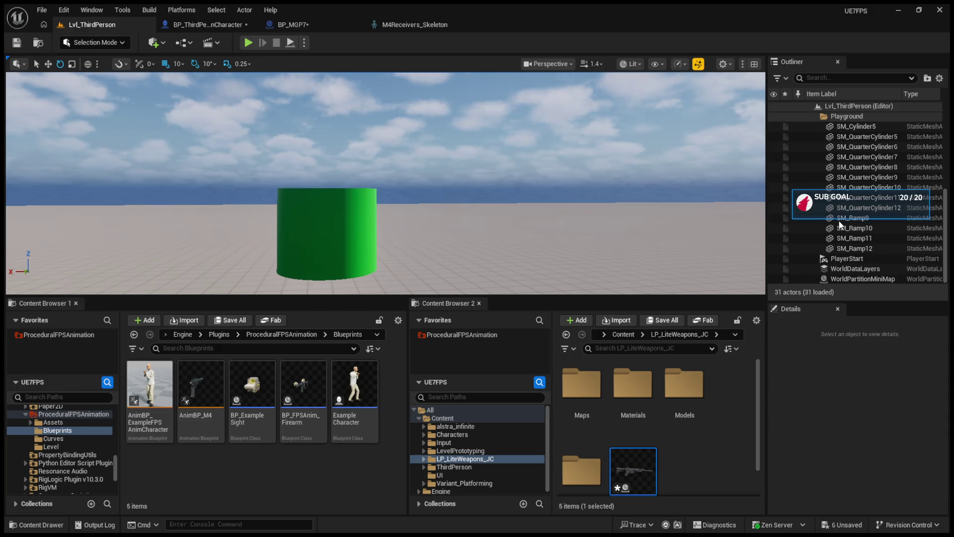
double_click(685, 383)
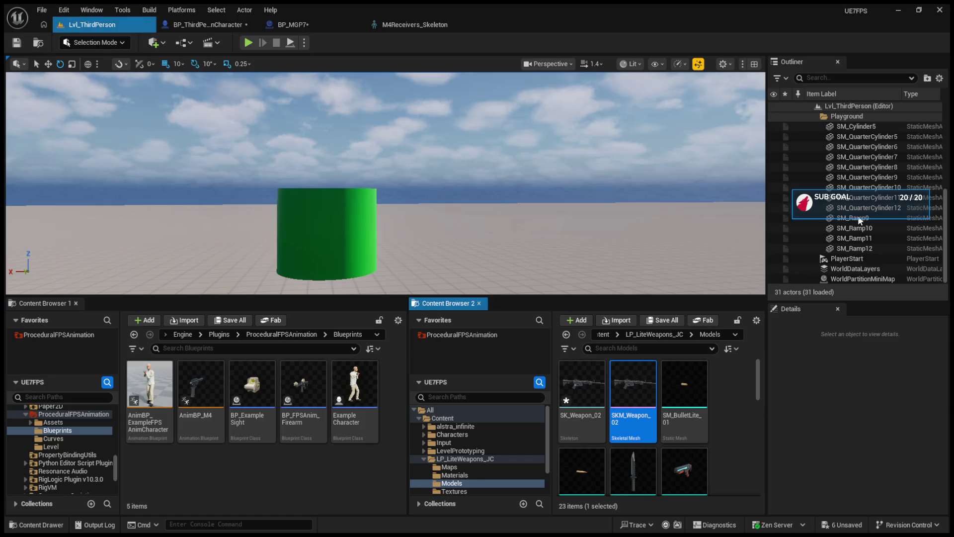
Open SKM_Weapon_02 in the Skeletal Mesh Editor.
left_click(210, 26)
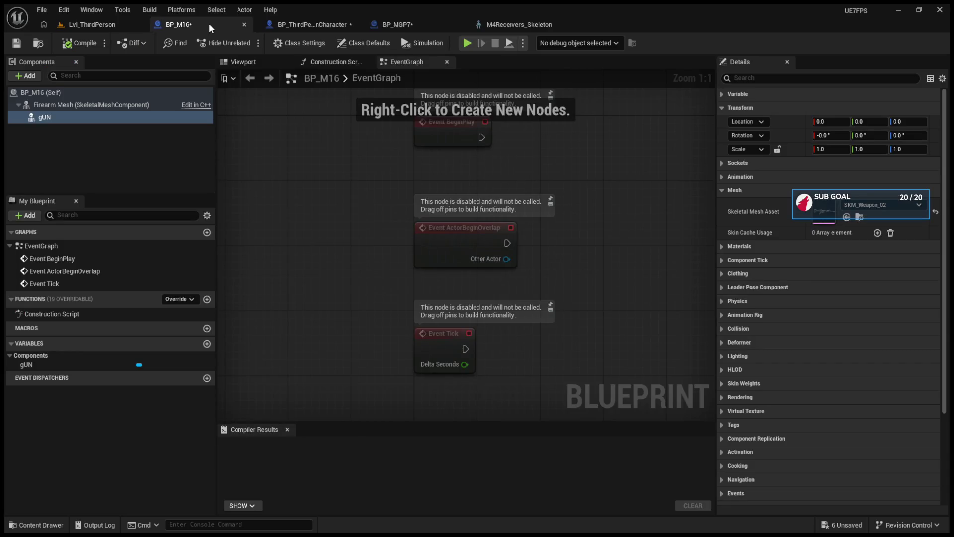
left_click(104, 25)
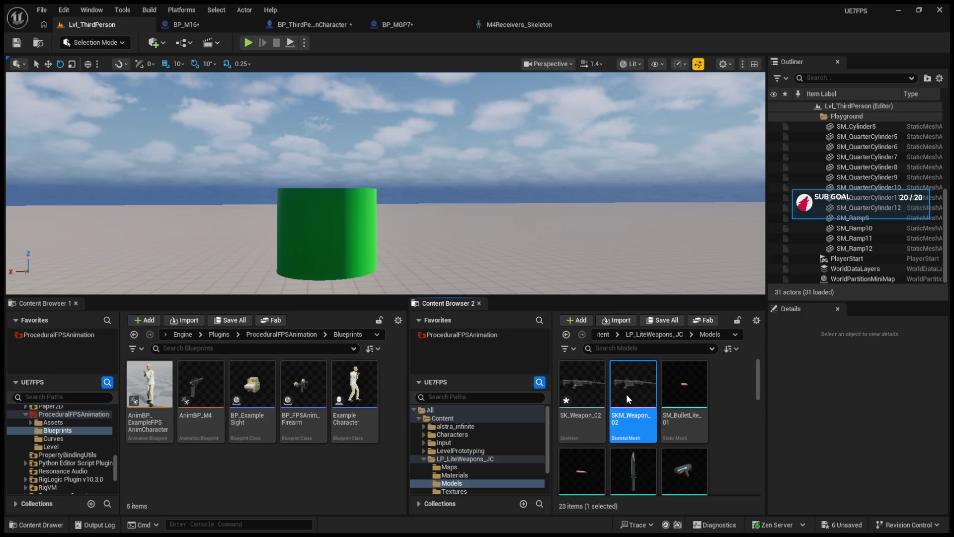
double_click(625, 394)
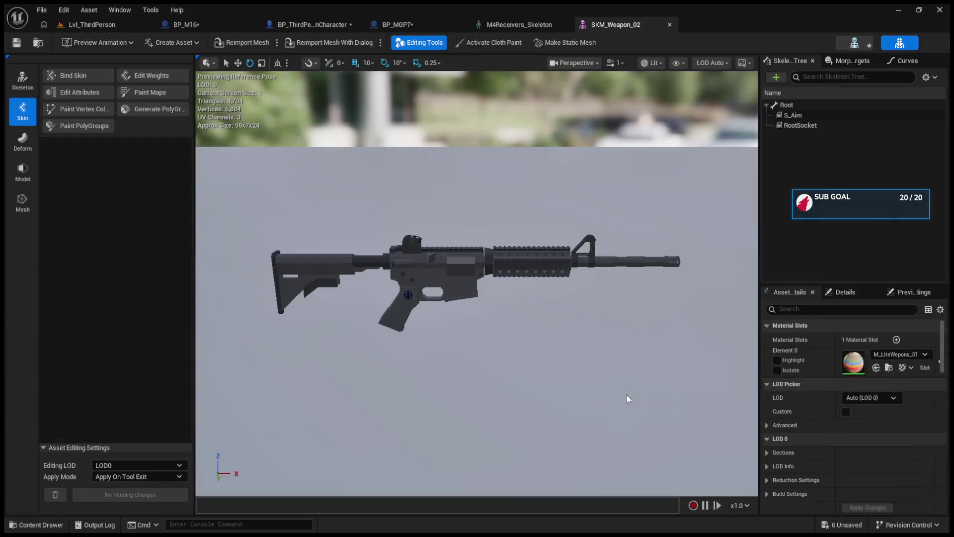
In SKM_Weapon_02's Edit Skeleton mode, add a bone named joint under Root, then return to the level.
left_click(23, 80)
left_click(77, 76)
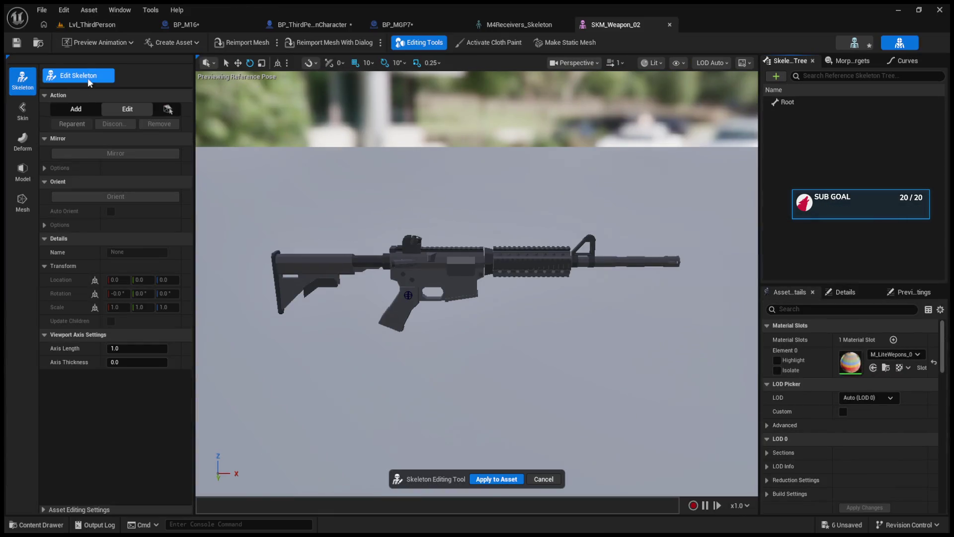
left_click(48, 95)
left_click(813, 99)
left_click(804, 160)
left_click(776, 80)
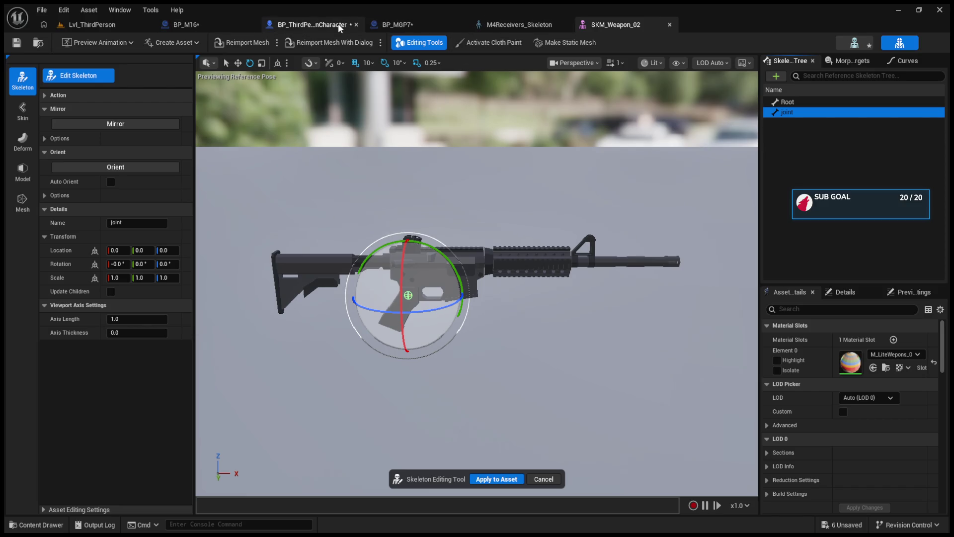
left_click(92, 25)
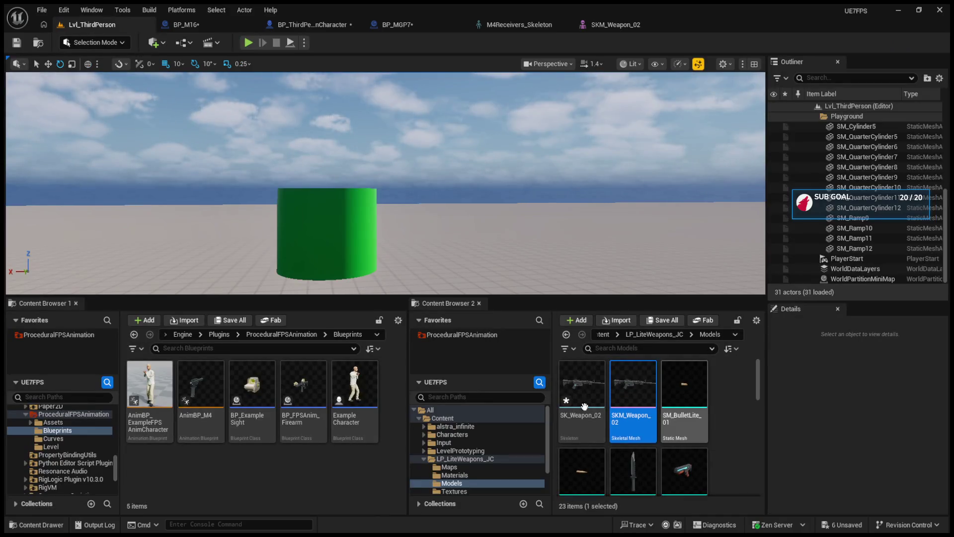
Open BP_FPSAnim_Firearm, inspect its Firearm Mesh and B_Grip bone, and compare with M4Receivers_Skeleton.
left_click(290, 391)
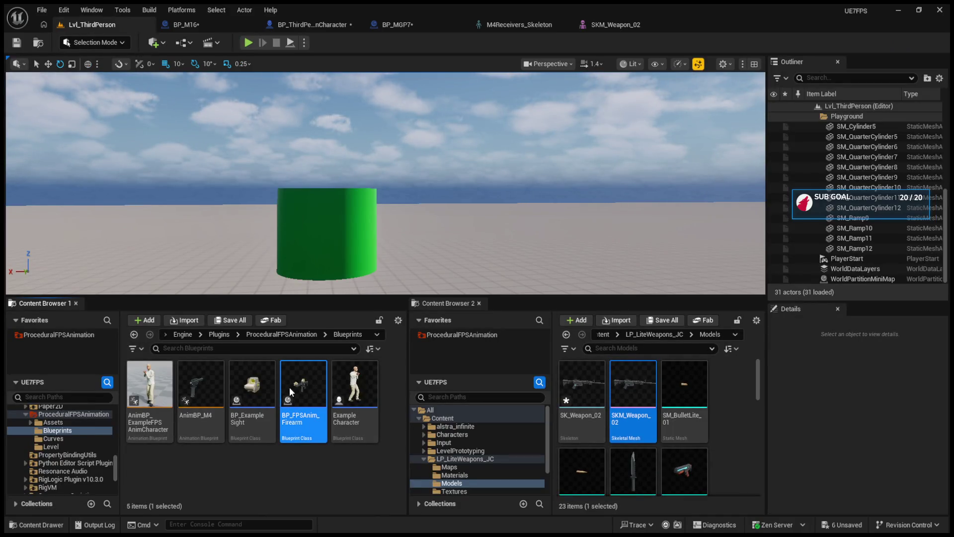
double_click(289, 386)
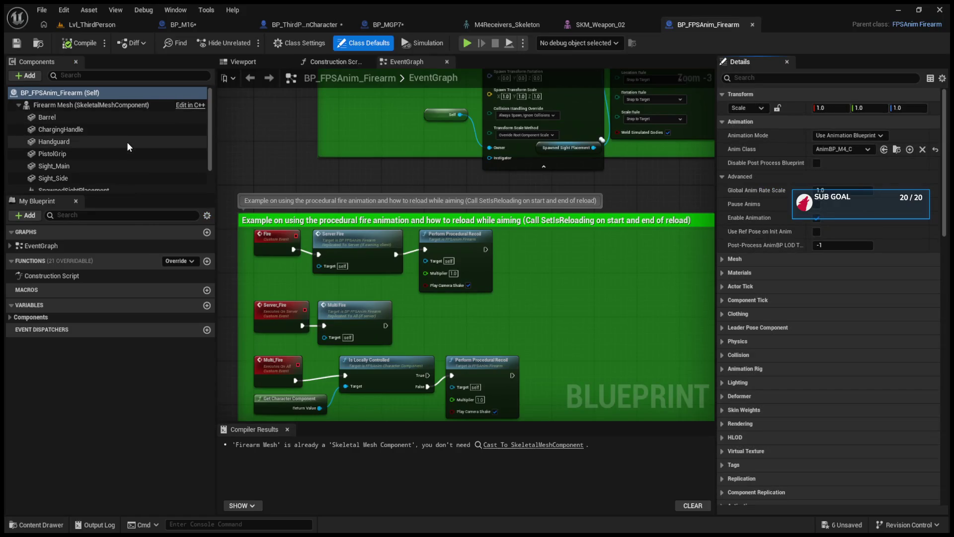
left_click(243, 61)
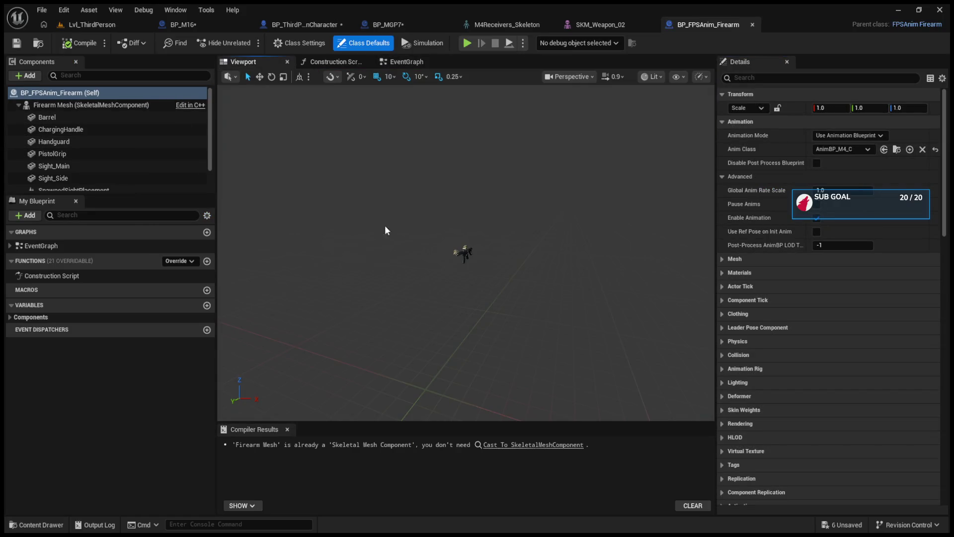
left_click(466, 252)
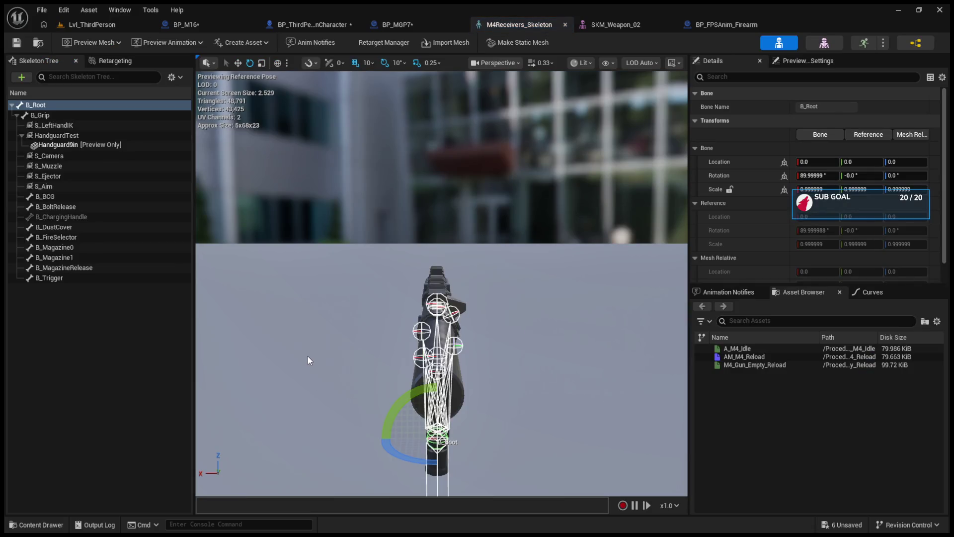
mouse_move(325, 355)
left_mouse_down()
mouse_move(408, 357)
mouse_move(408, 328)
left_mouse_up()
left_click(37, 118)
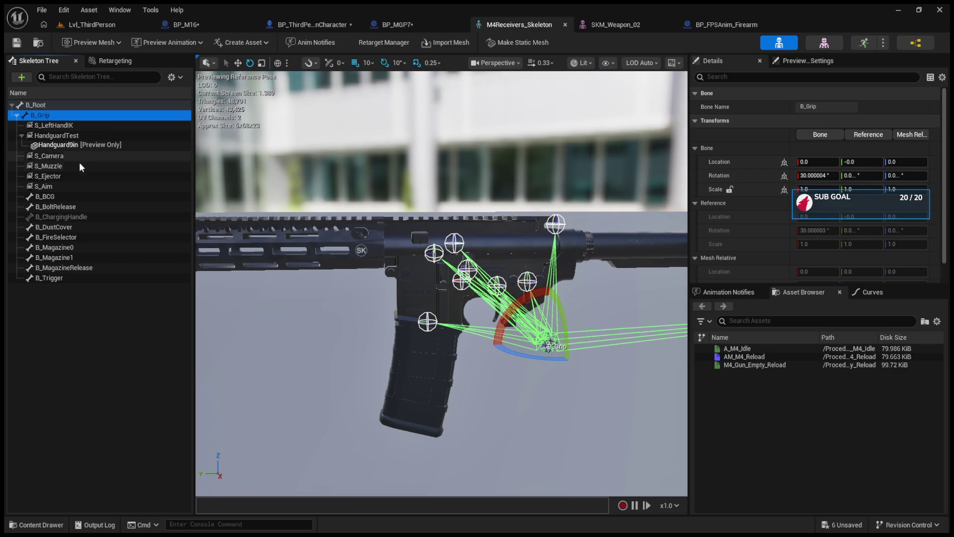
left_click(640, 20)
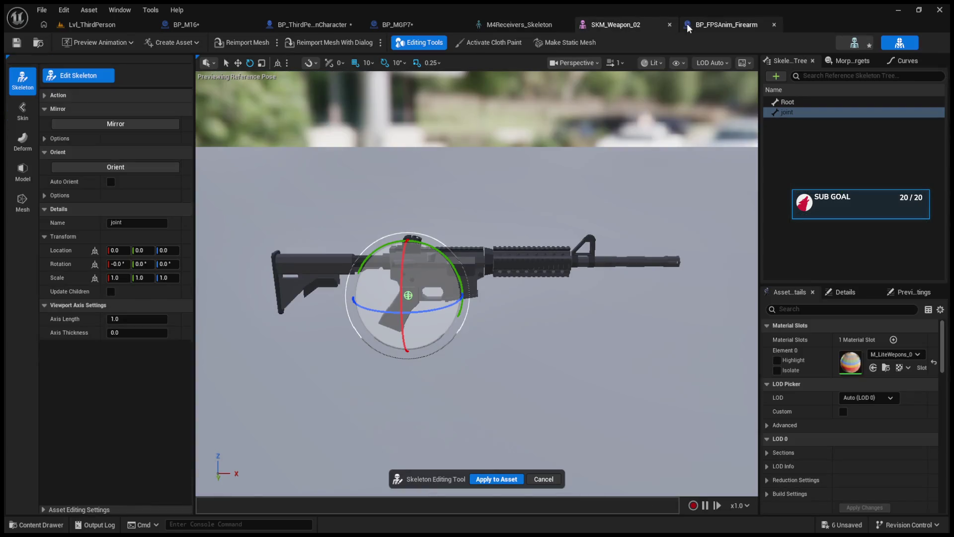
left_click(538, 24)
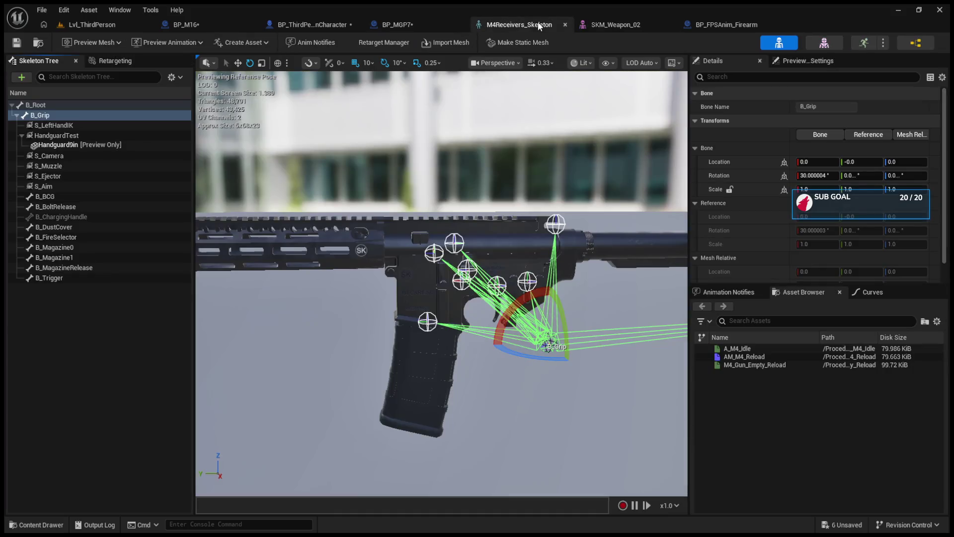
View BP_MGP7's weapon in perspective and browse to its SK_MGP7_Rigged mesh asset.
left_click(398, 23)
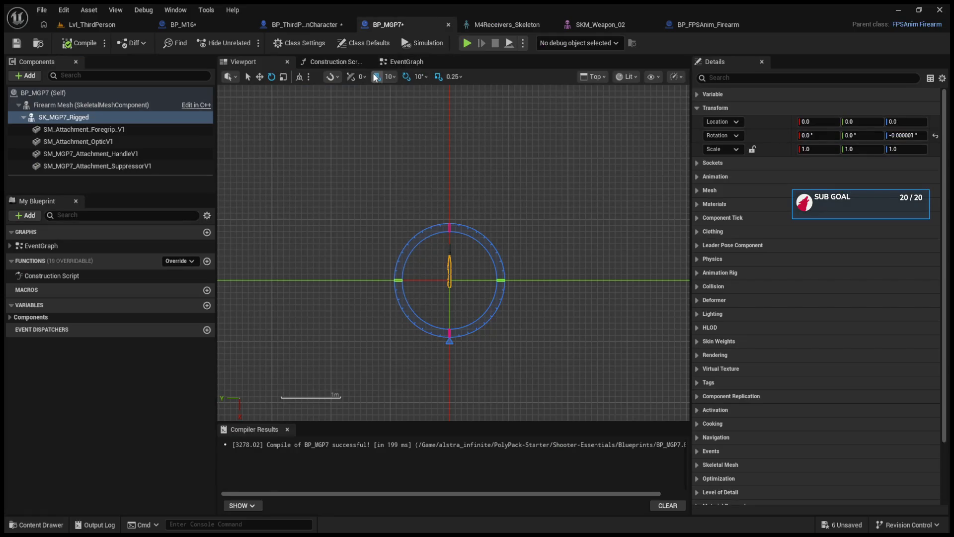
left_click(400, 64)
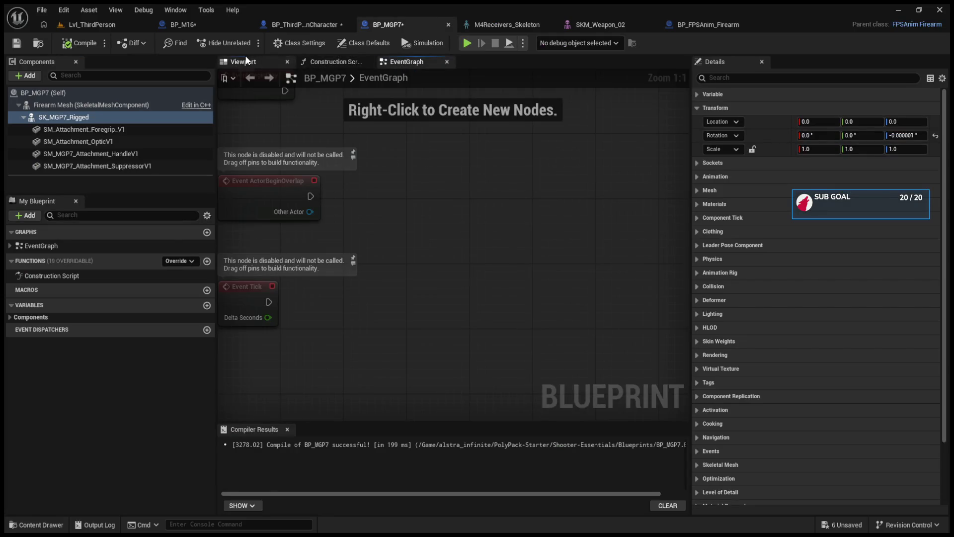
left_click(243, 62)
mouse_move(446, 262)
left_mouse_down()
mouse_move(569, 277)
mouse_move(542, 276)
left_mouse_up()
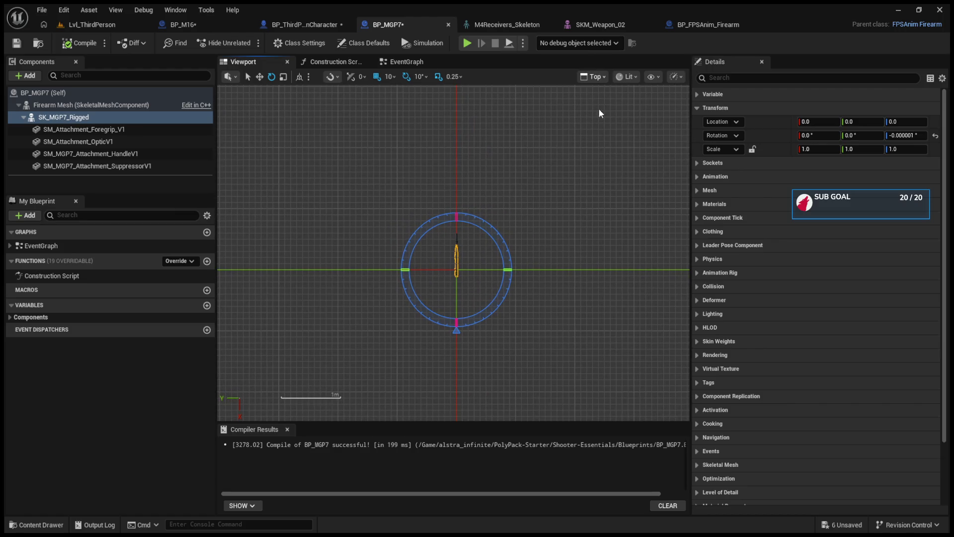
key("alt+g")
left_click(696, 191)
left_click(838, 229)
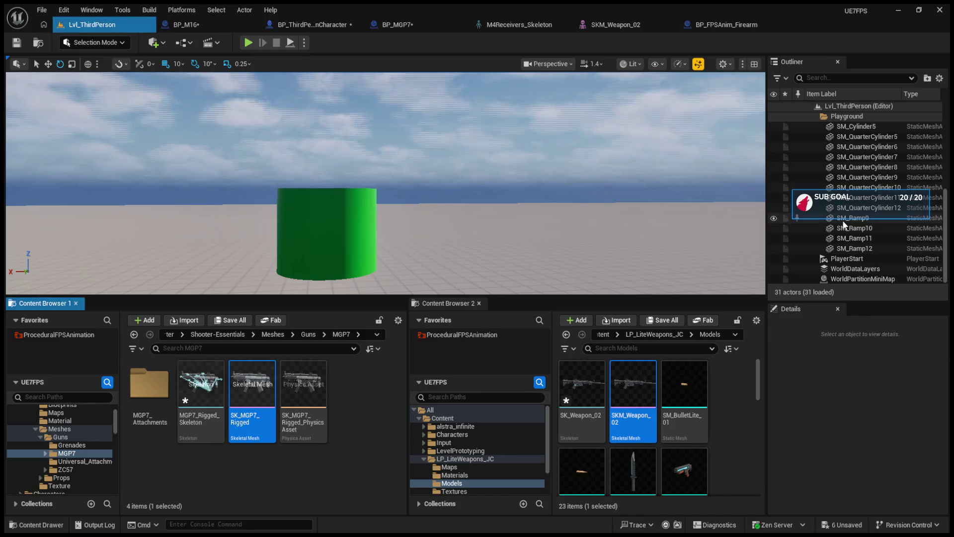
Open SK_MGP7_Rigged in the Skeletal Mesh Editor and enter skeleton editing mode.
double_click(265, 394)
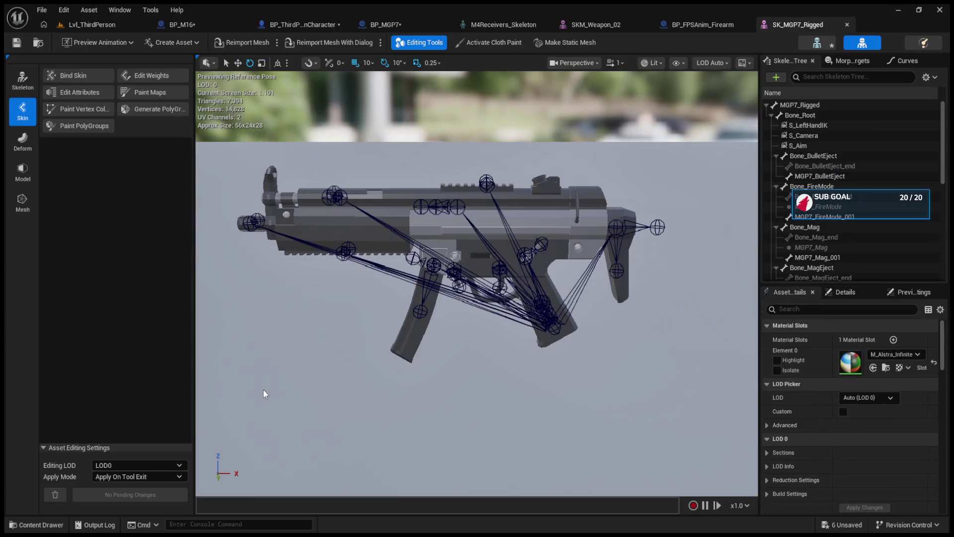
left_click(22, 80)
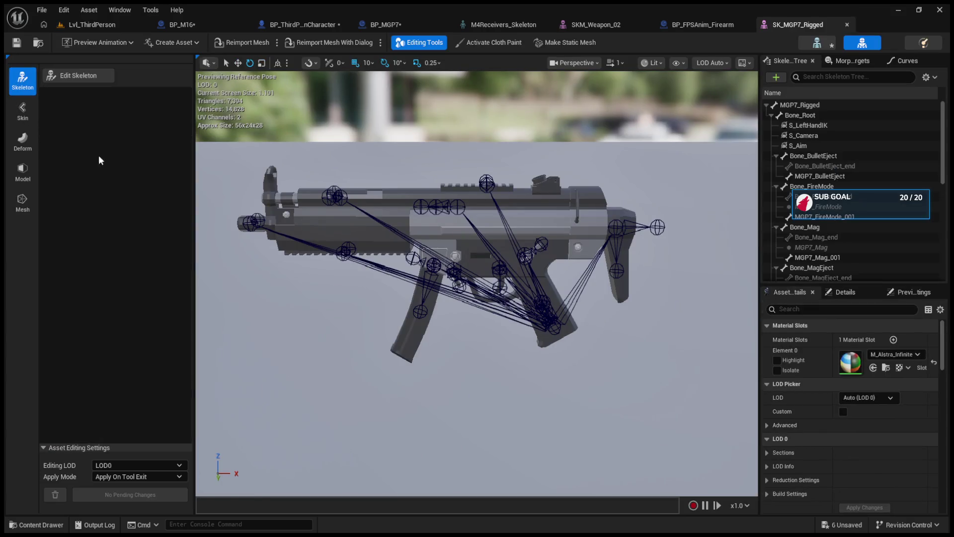
left_click(79, 76)
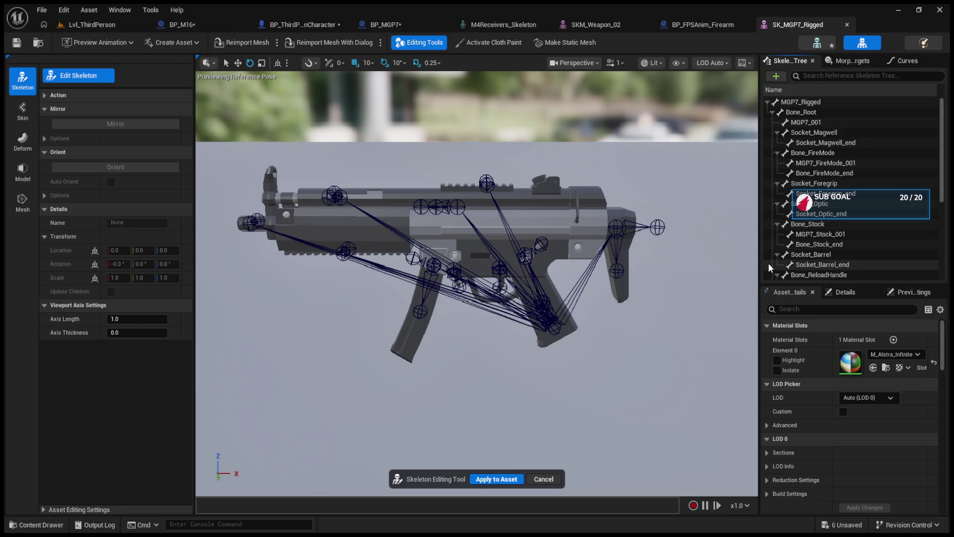
left_click_drag(592, 205, 582, 202)
Check the M4 rifle's B_ChargingHandle and B_BCG bones, then rearrange SK_MGP7_Rigged's panels.
left_click(503, 24)
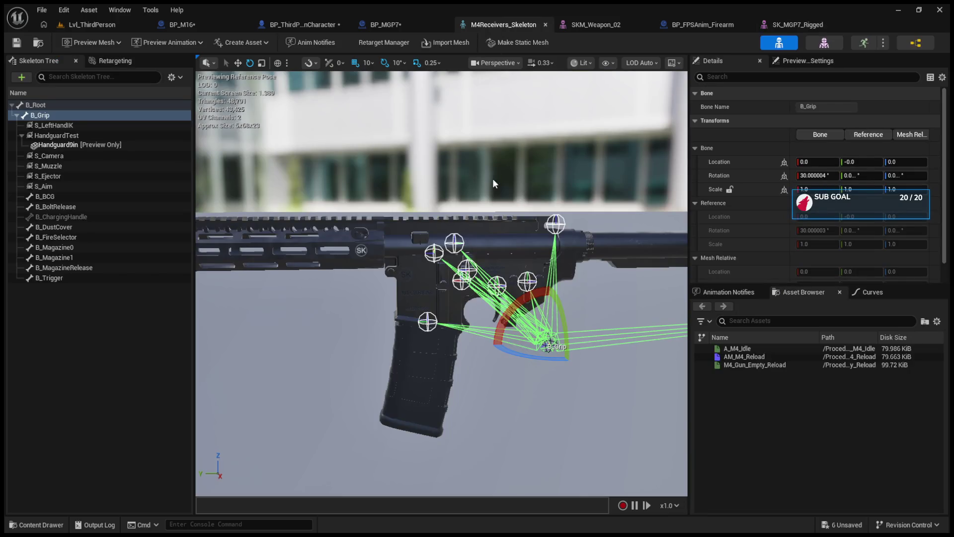
left_click(550, 227)
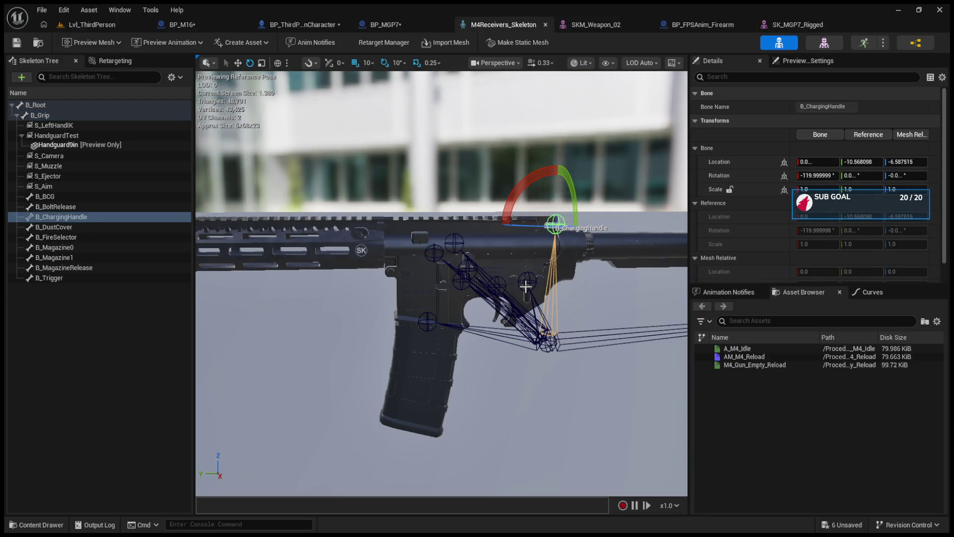
left_click(456, 248)
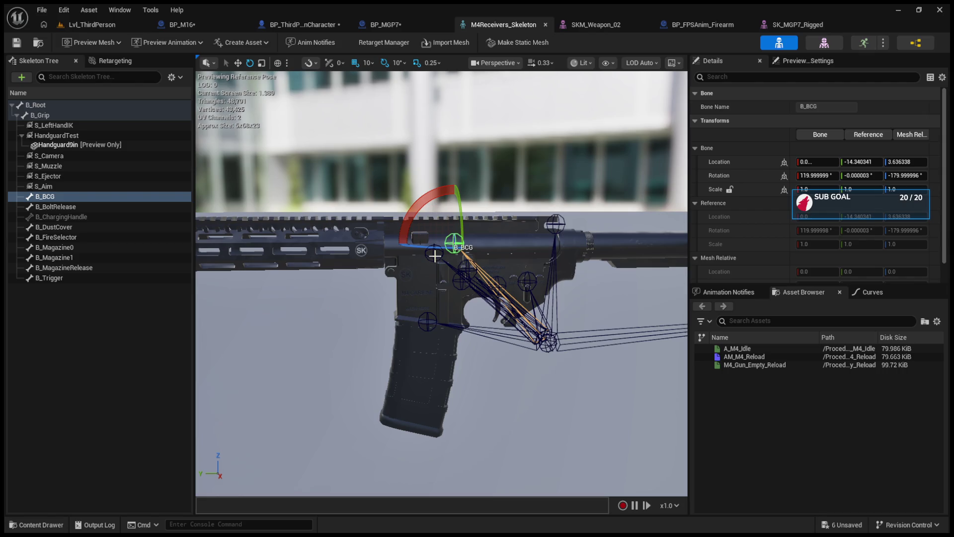
left_click(779, 27)
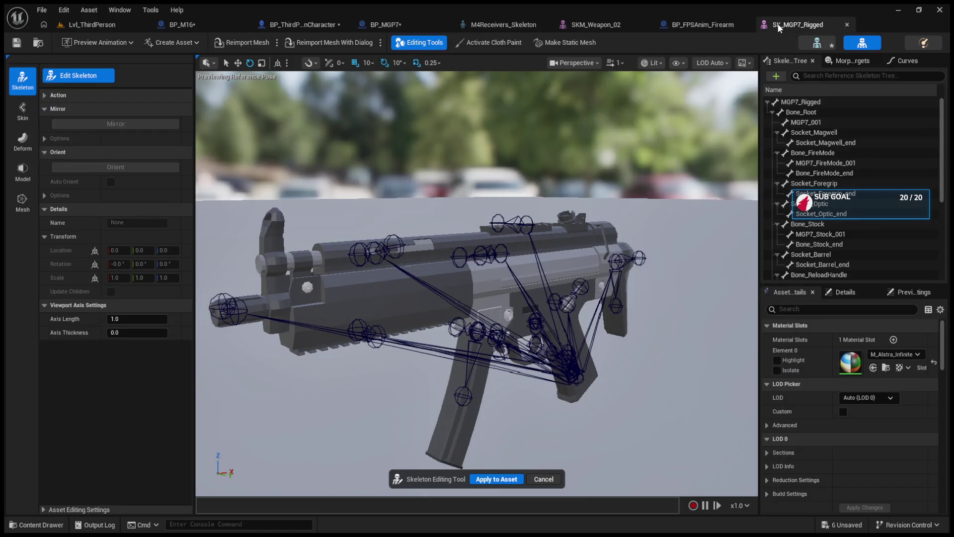
mouse_move(783, 62)
left_mouse_down()
mouse_move(133, 85)
mouse_move(118, 61)
left_mouse_up()
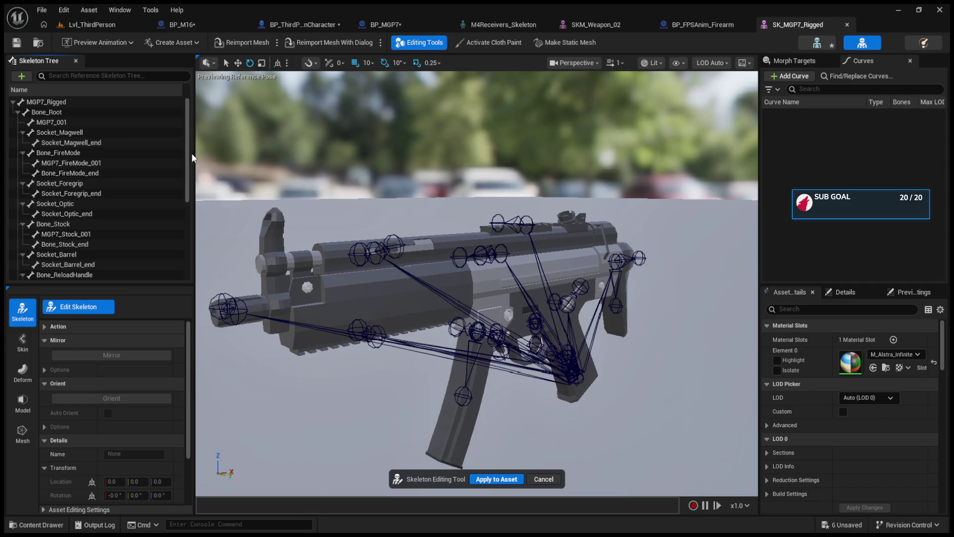
Select Bone_Root in the MGP7 skeleton tree and show bone transforms in world space.
left_click(89, 112)
left_click(87, 121)
left_click(85, 104)
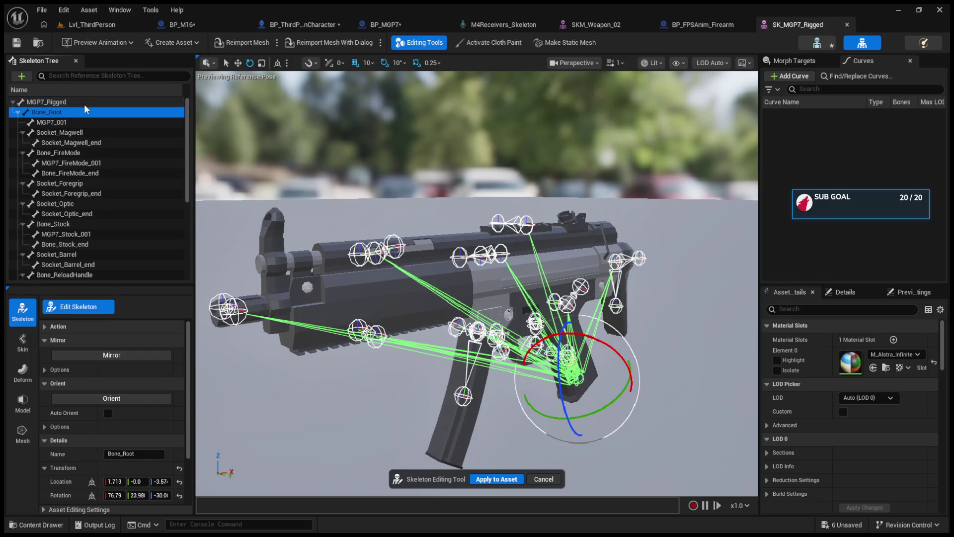
left_click(84, 113)
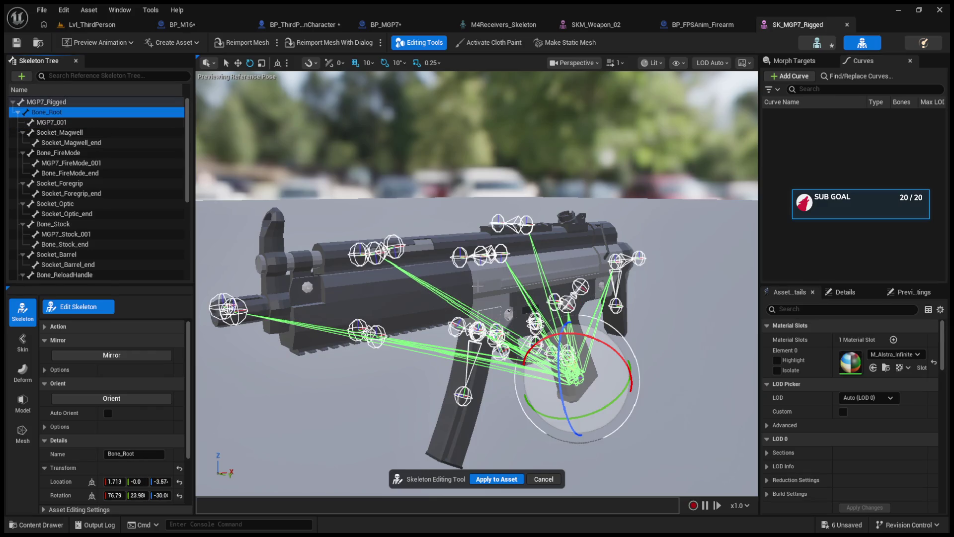
left_click(92, 482)
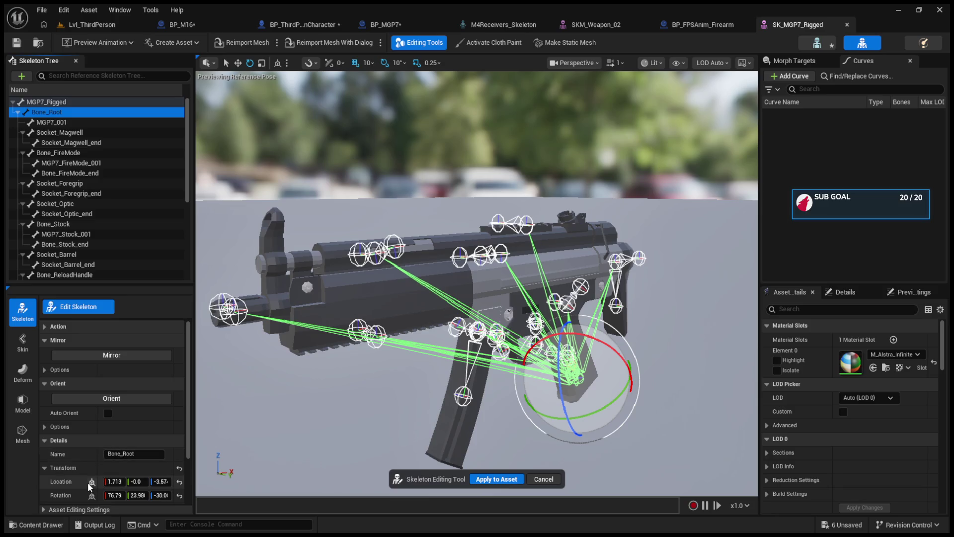
scroll(89, 501, "down", 2)
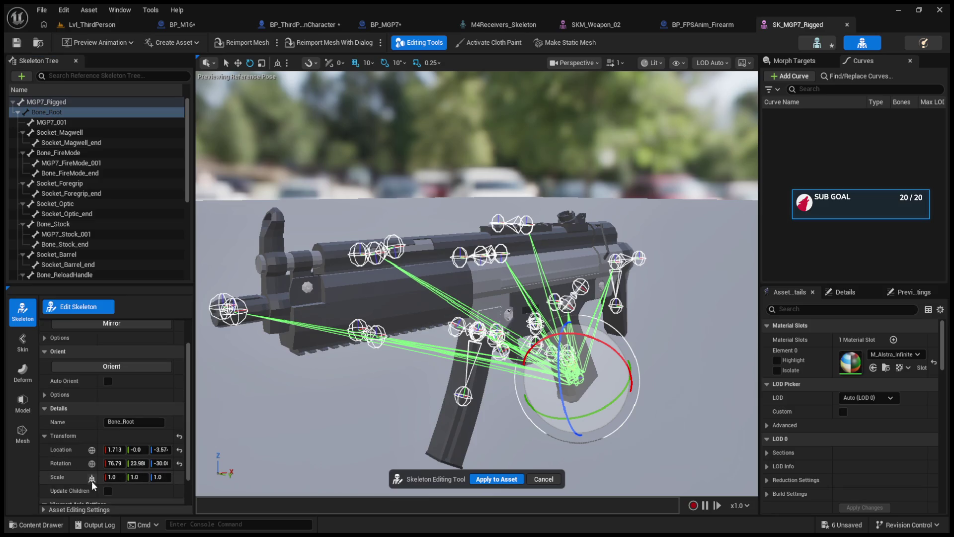
Set Bone_Root's X location and X, Y, Z rotations to 0 to straighten the gun.
left_click(114, 450)
type("0")
key("Return")
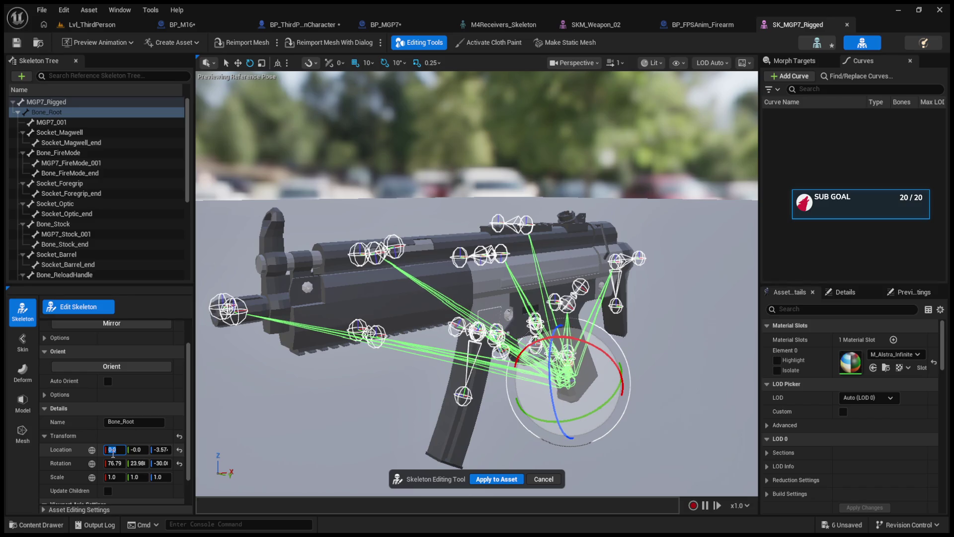
left_click(114, 463)
type("0")
key("Return")
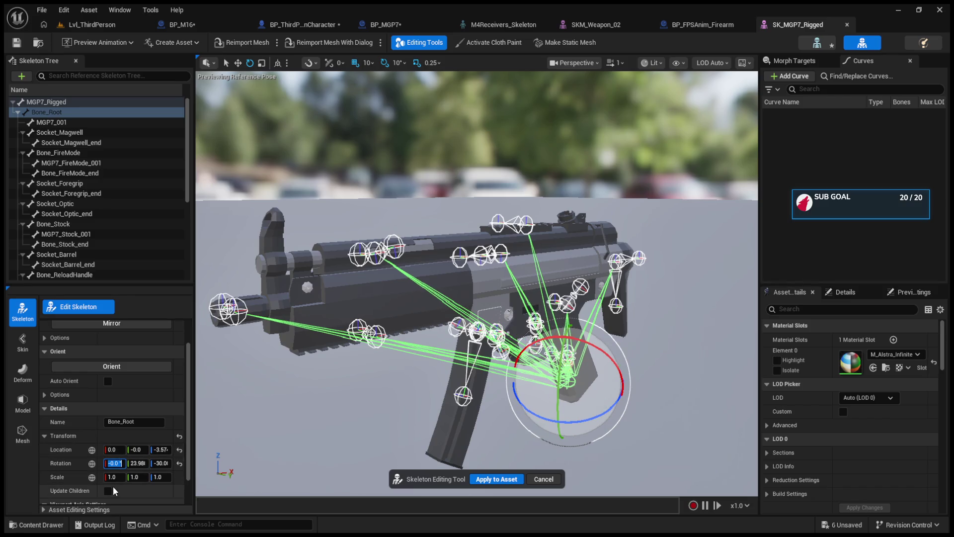
left_click(139, 463)
type("0")
key("Return")
left_click(160, 464)
type("0")
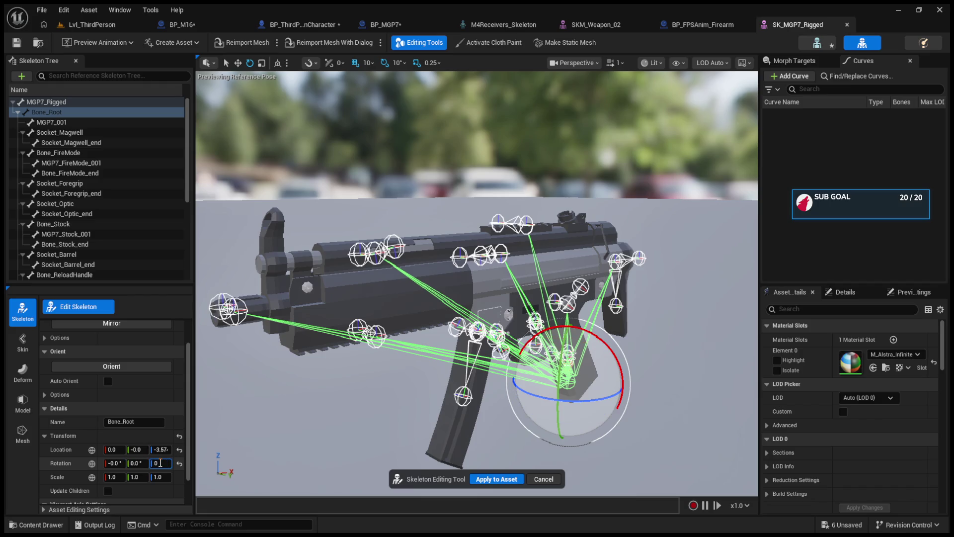
key("Return")
Frame the whole gun in view and switch the gizmo to local space.
key("f")
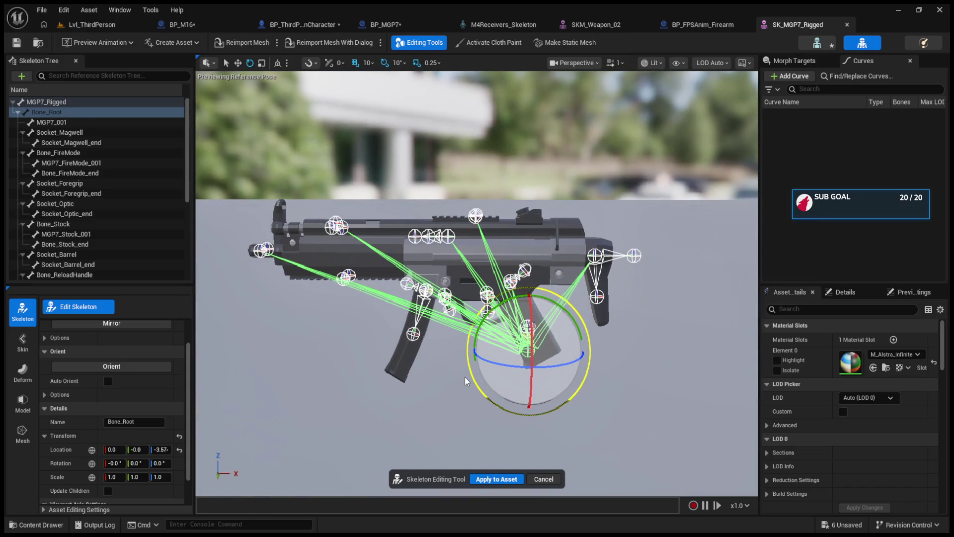
left_click(277, 63)
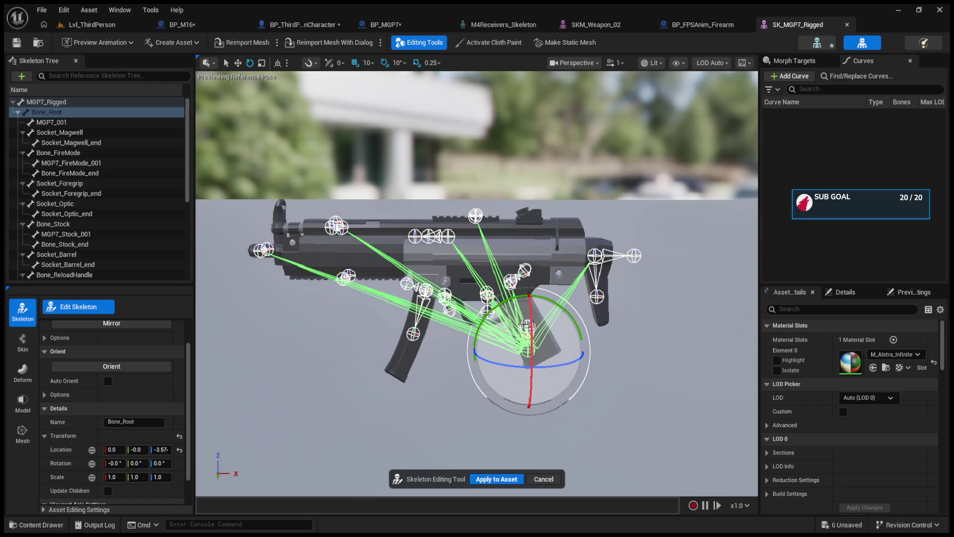
scroll(527, 326, "down", 4)
scroll(470, 278, "up", 5)
scroll(470, 278, "down", 8)
scroll(456, 266, "up", 10)
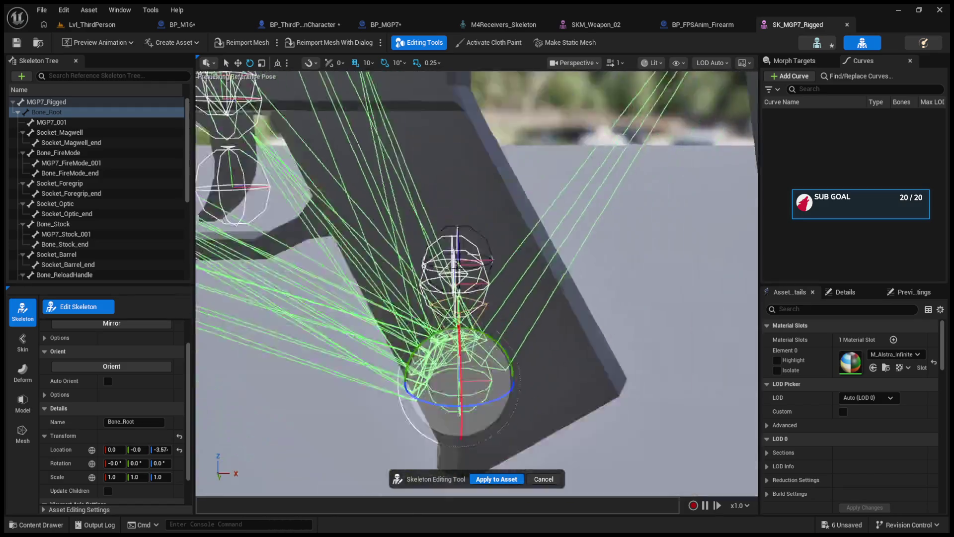
scroll(456, 266, "down", 10)
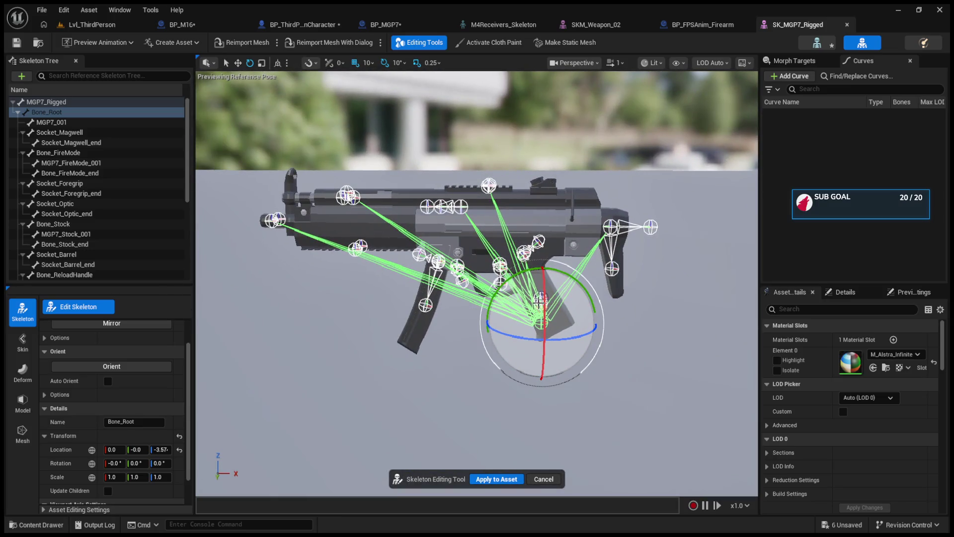
Compare the MGP7_001 and Bone_Root bone transforms, then switch to M4Receivers_Skeleton.
left_click(89, 122)
left_click(91, 114)
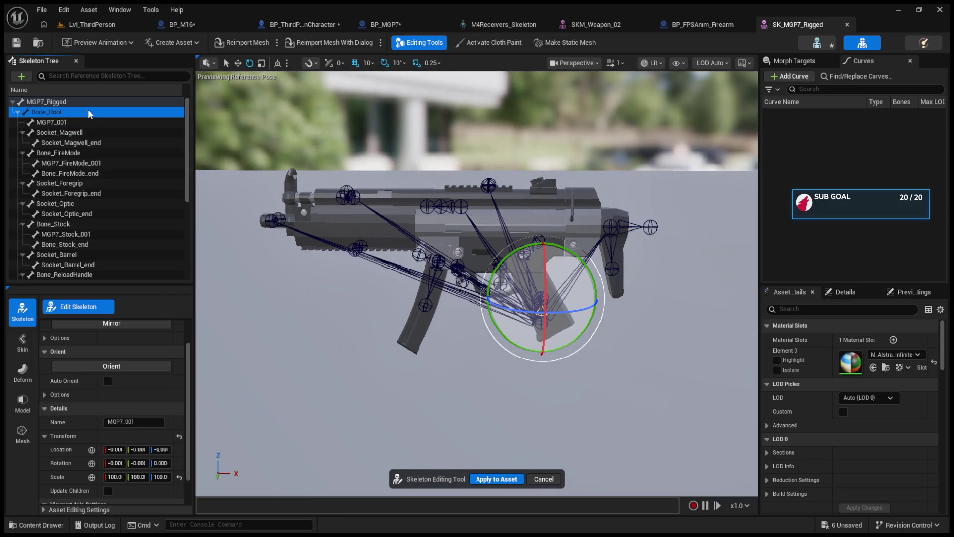
left_click(89, 123)
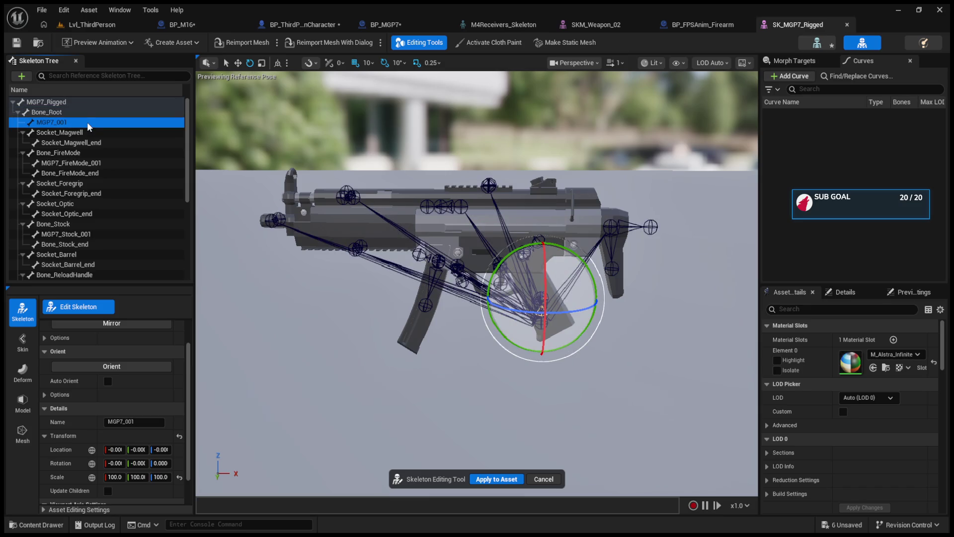
left_click(52, 114)
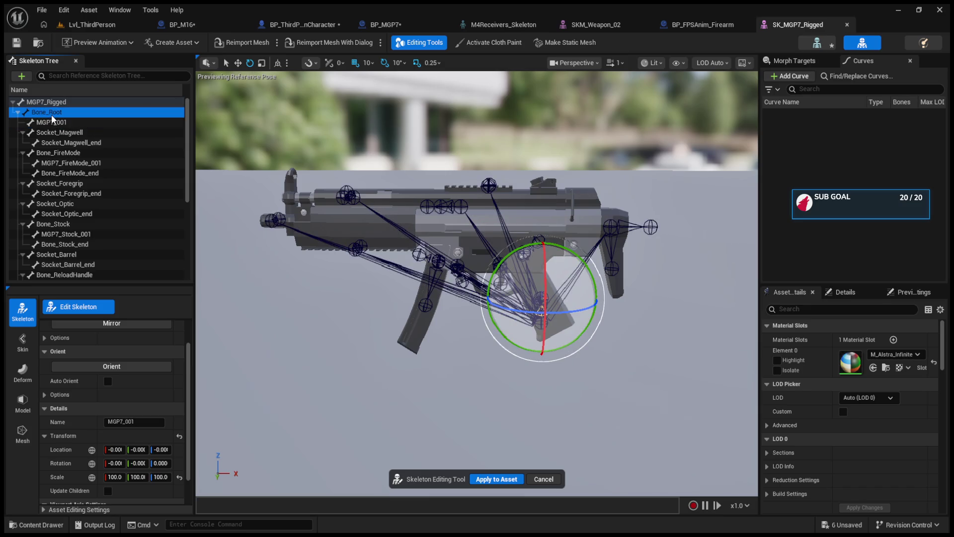
left_click(52, 121)
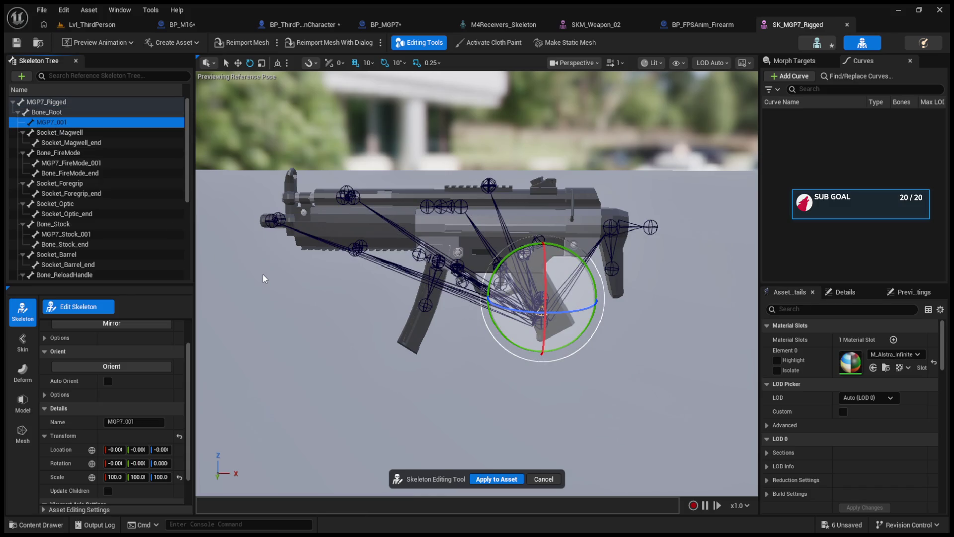
left_click(43, 116)
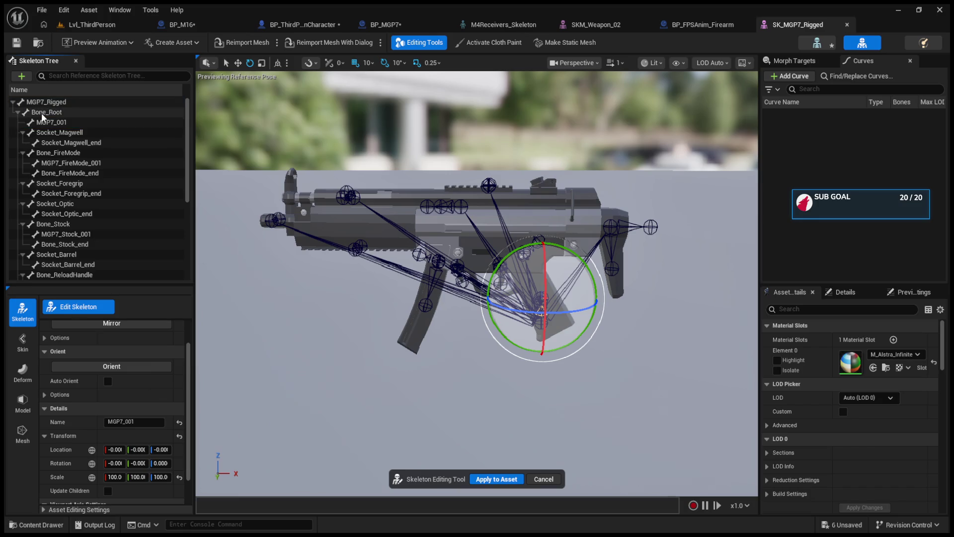
left_click(43, 115)
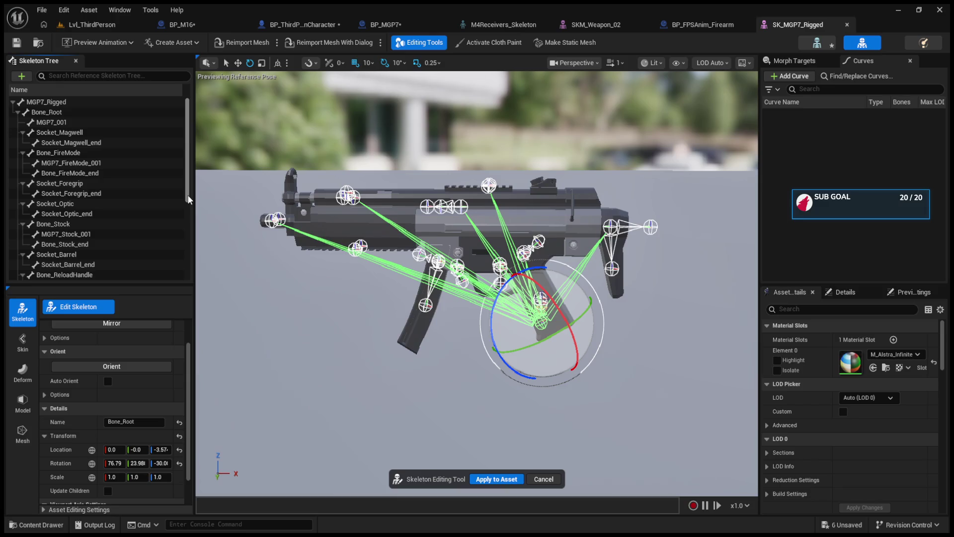
left_click(521, 24)
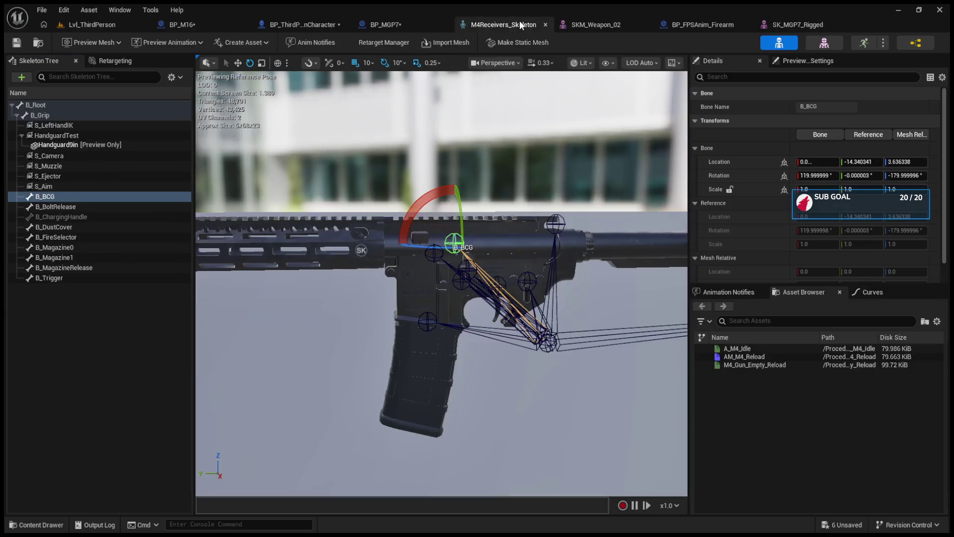
On the M4 skeleton, check the B_Grip and B_Root rotations in world space.
left_click_drag(448, 127, 469, 129)
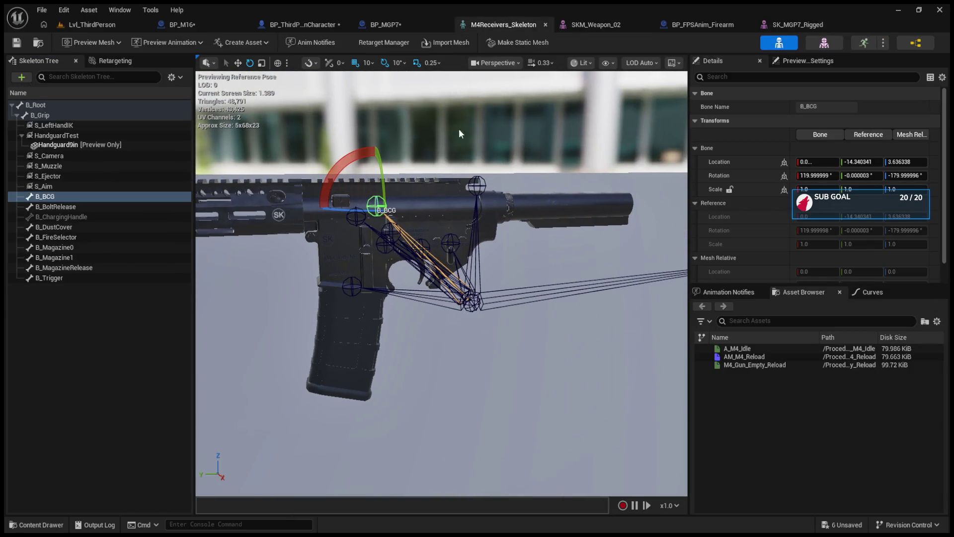
left_click(91, 125)
left_click(84, 116)
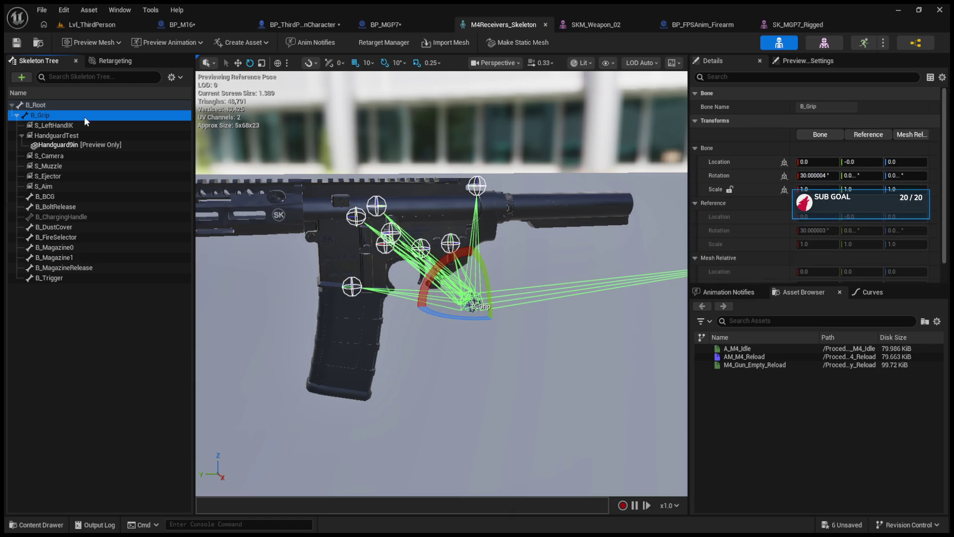
left_click(106, 106)
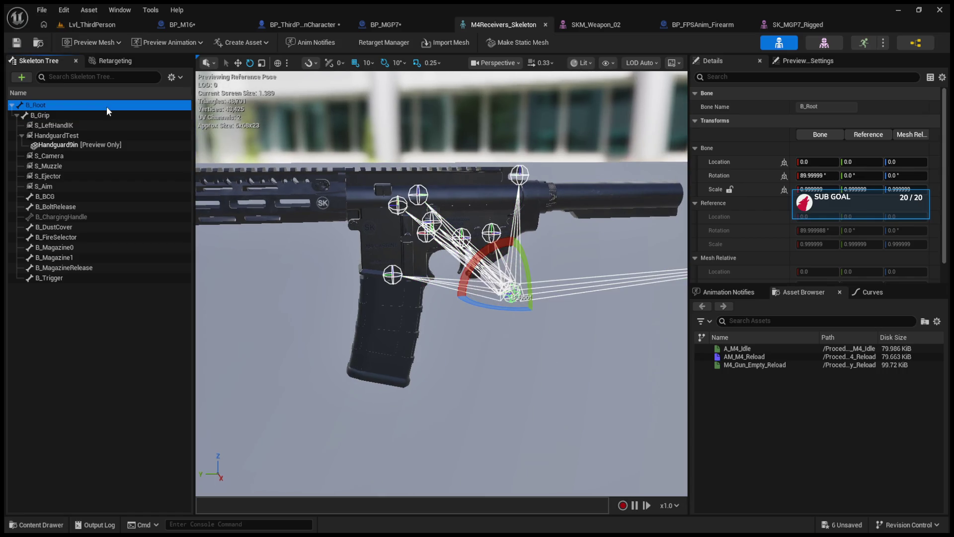
left_click(784, 175)
left_click(783, 190)
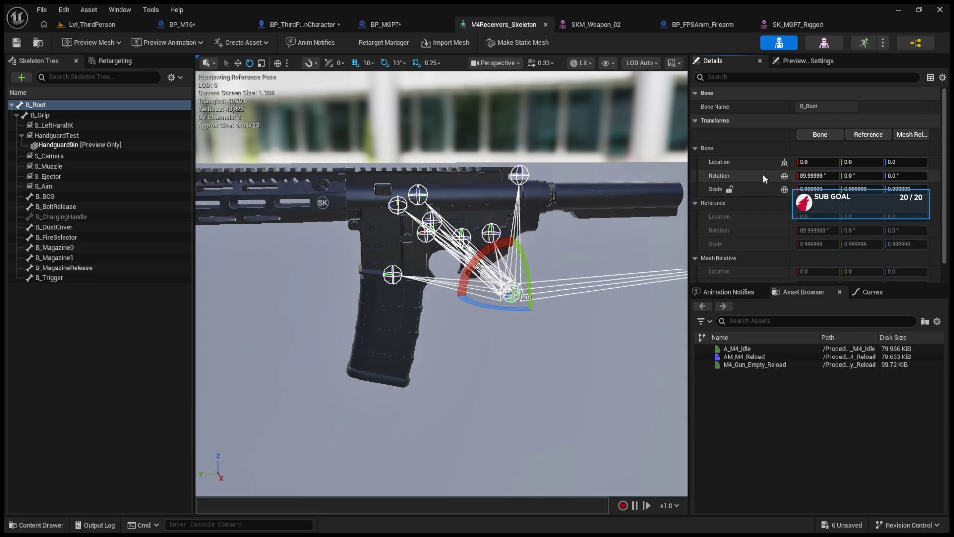
Check SK_MGP7_Rigged's Bone_Root, reorder the editor tabs, and return to BP_ThirdPersonCharacter's event graph.
left_click(769, 24)
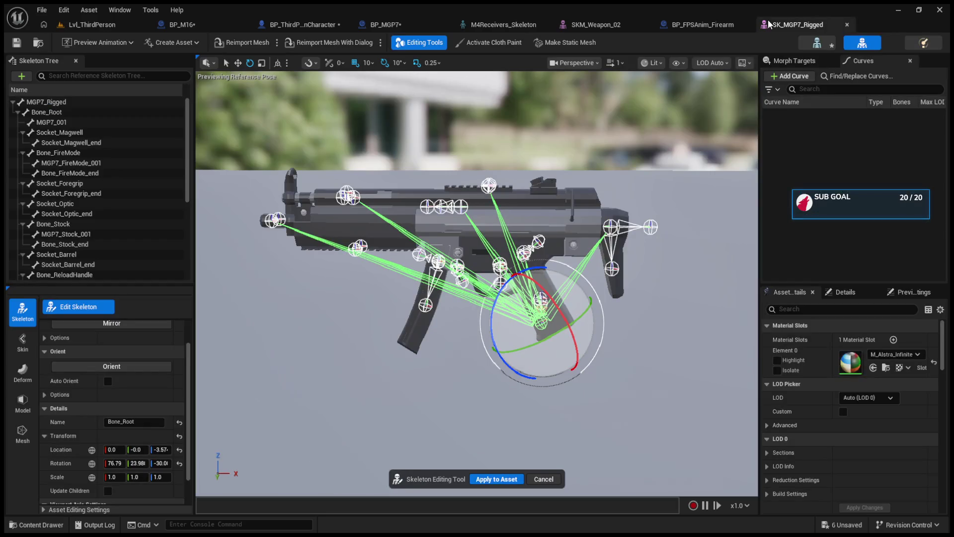
left_click(48, 105)
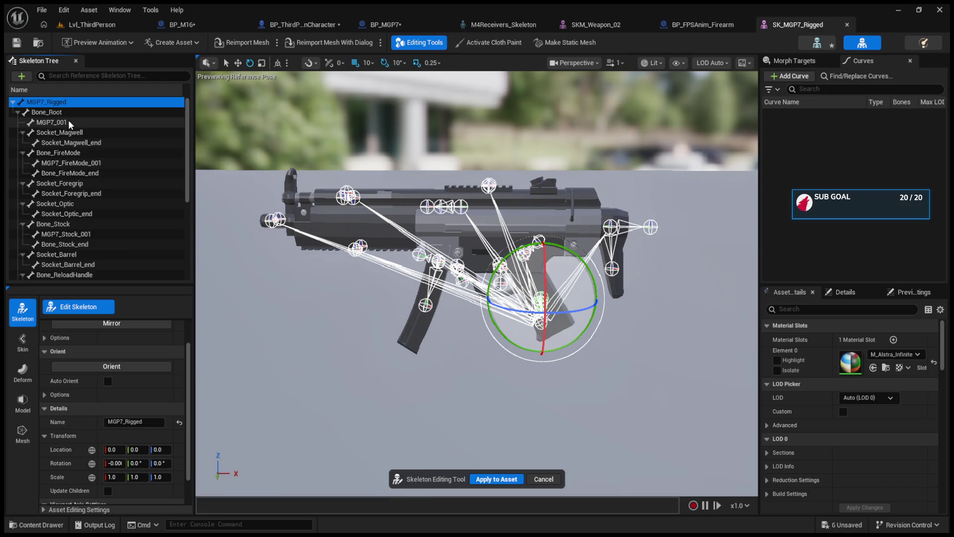
left_click(62, 113)
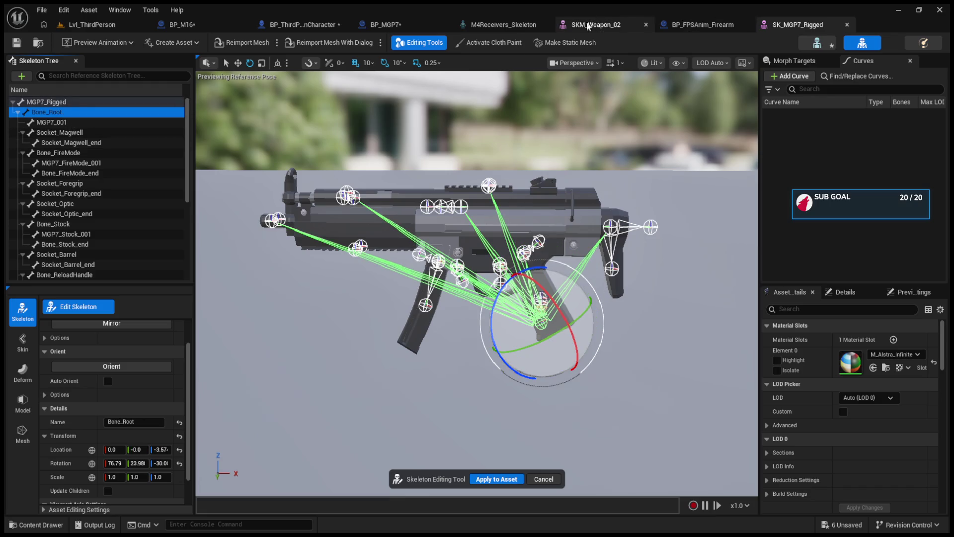
left_click_drag(596, 25, 685, 30)
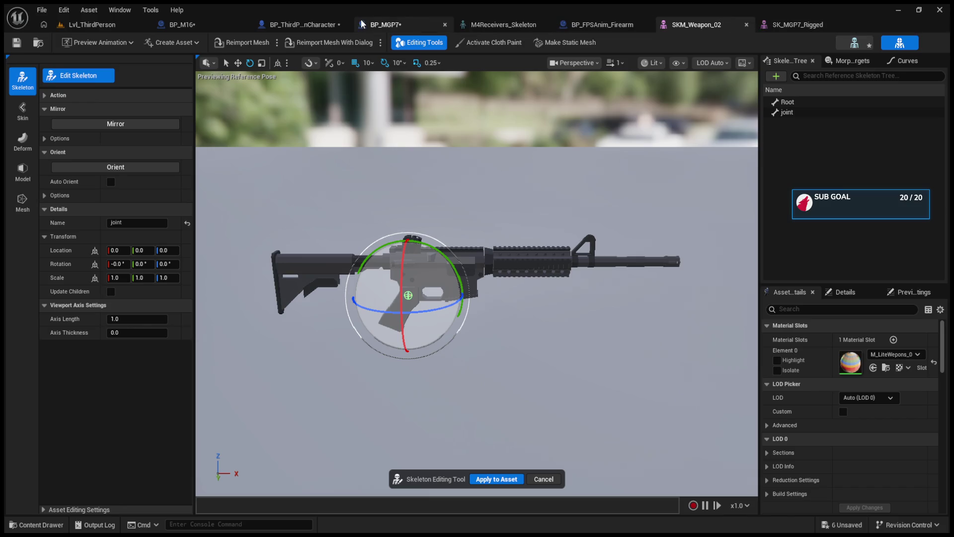
left_click(798, 24)
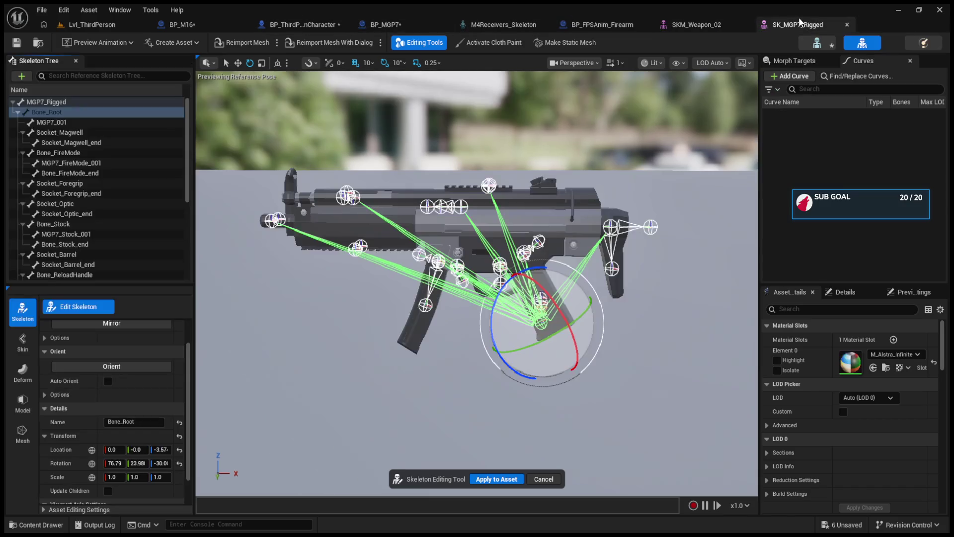
left_click(724, 24)
left_click_drag(502, 24, 601, 24)
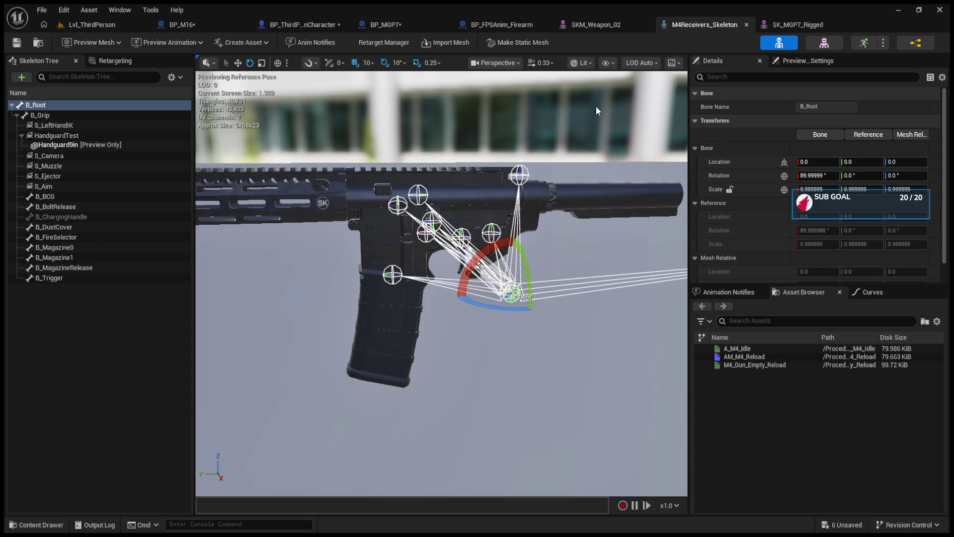
left_click(285, 27)
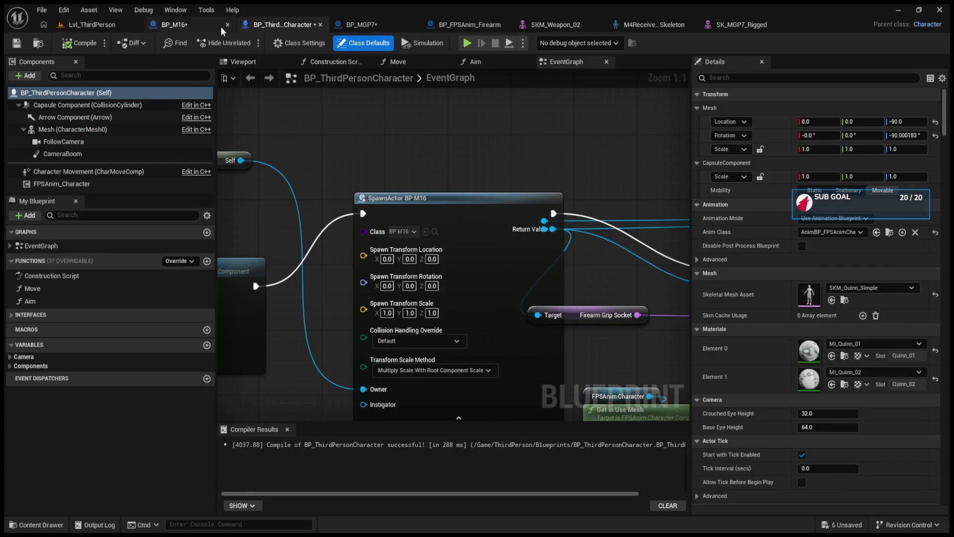
Clear BP_FPSAnim_Firearm's Anim Class to None and compile the Blueprint.
left_click(463, 27)
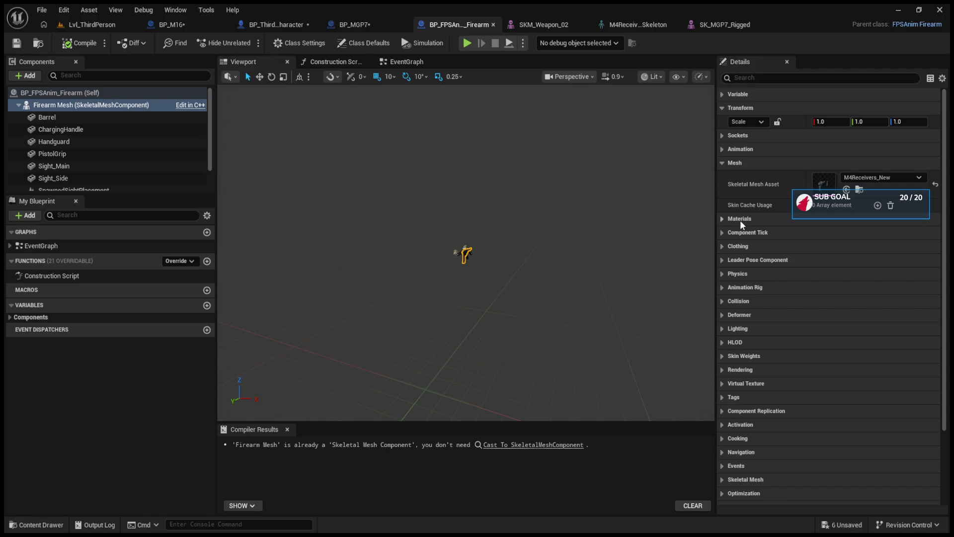
left_click(723, 163)
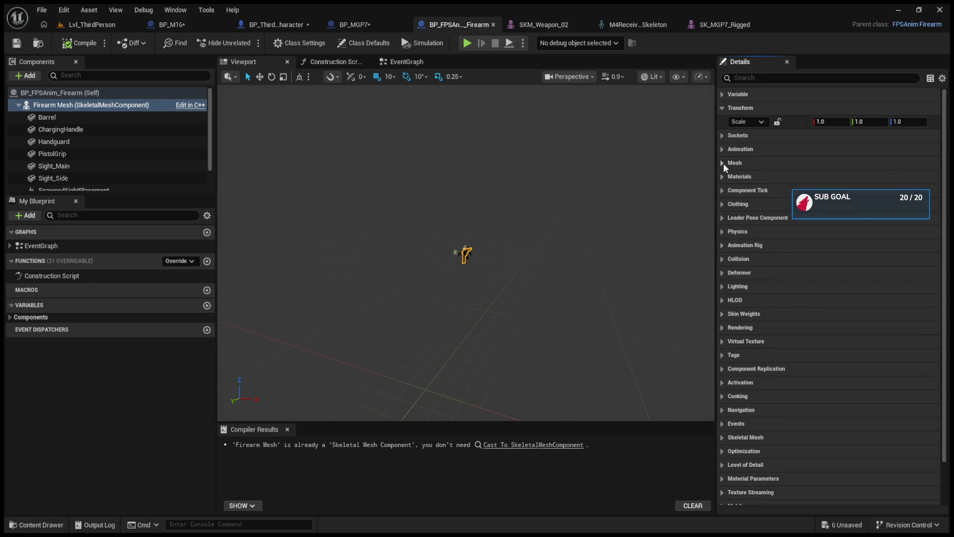
left_click(721, 150)
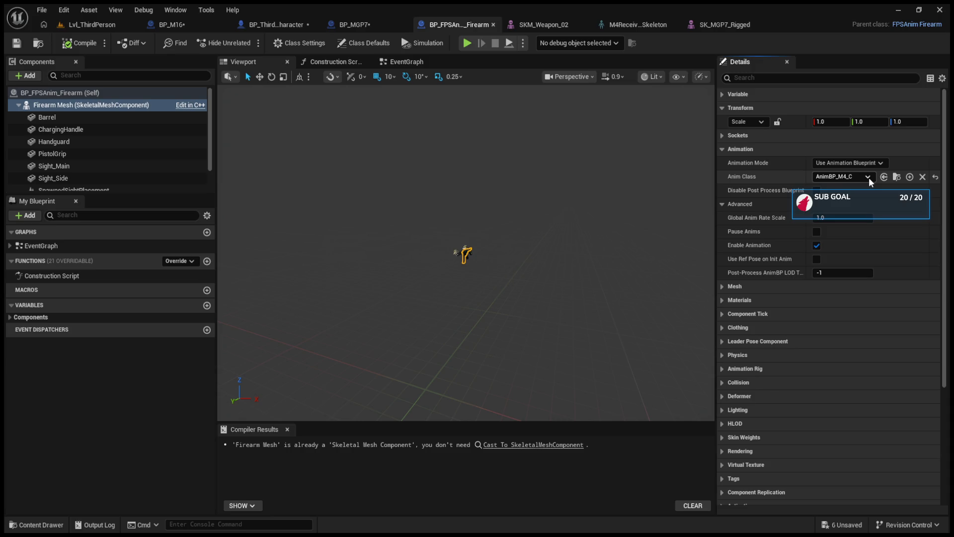
left_click(923, 177)
left_click(80, 43)
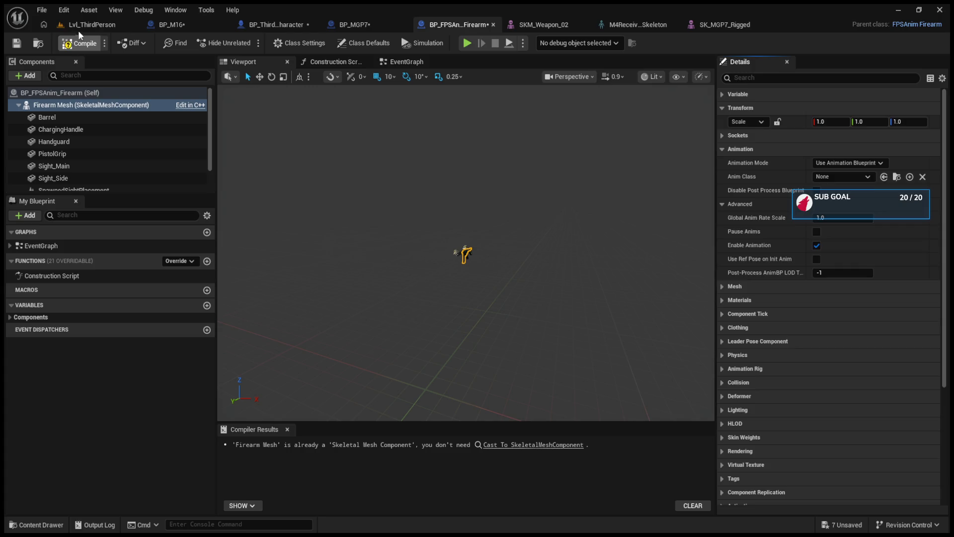
Make the character spawn BP FPSAnim Firearm instead of BP M16, then play-test the level.
left_click(252, 24)
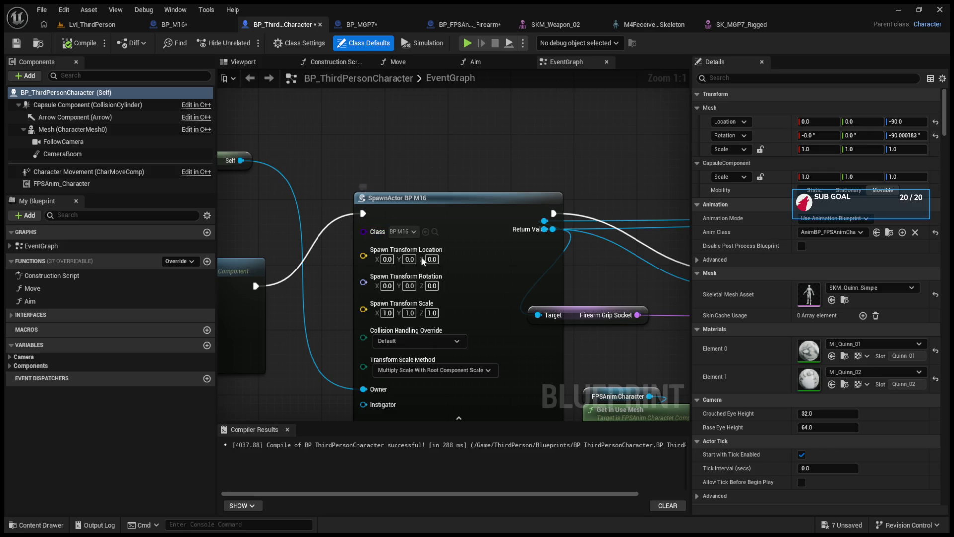
left_click(426, 232)
left_click(97, 25)
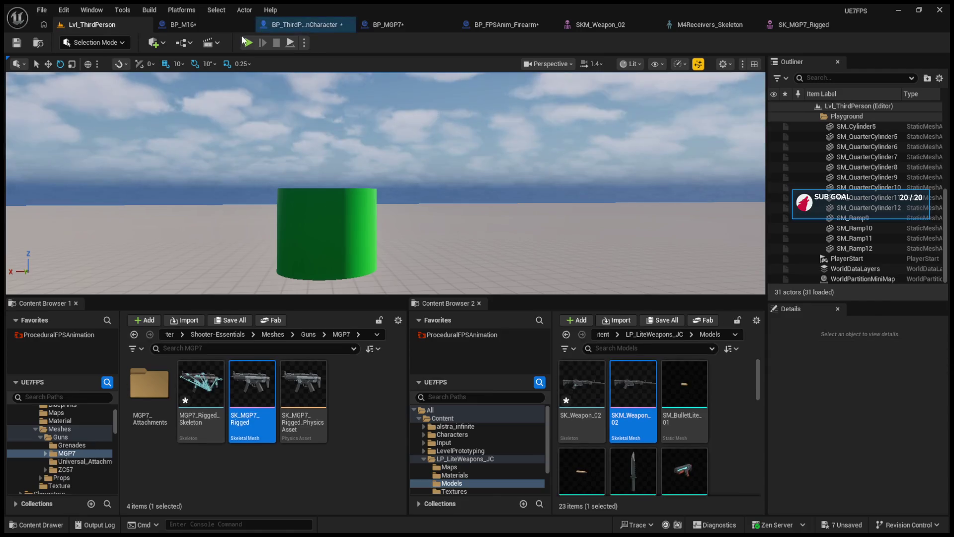
left_click(246, 44)
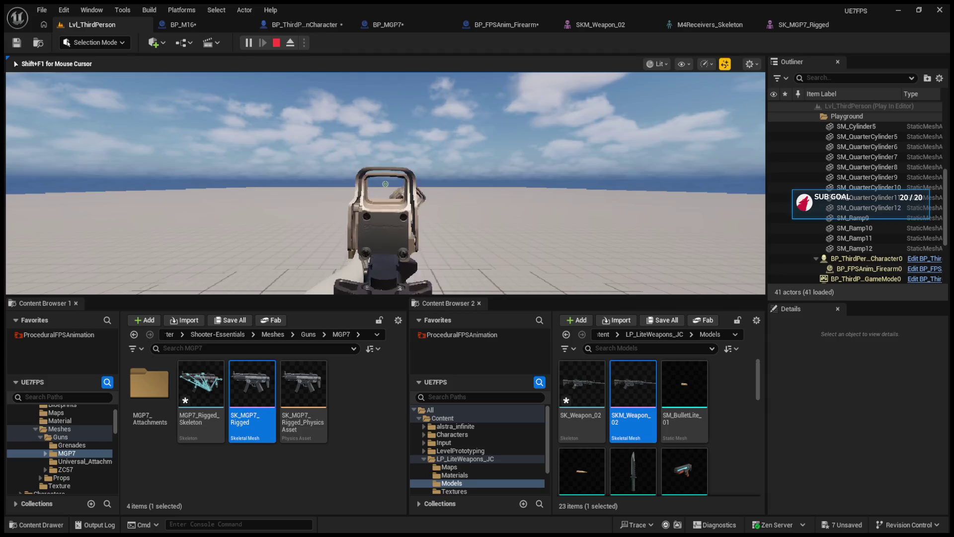
key("Escape")
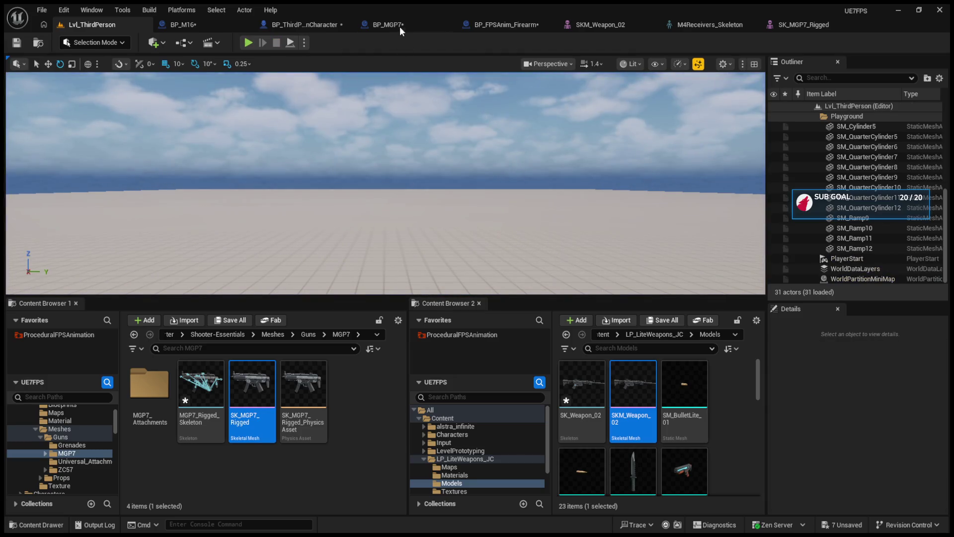
Bring up the SKM_Weapon_02 mesh editor through the BP_MGP7 and firearm Blueprint tabs.
left_click(400, 26)
left_click(457, 24)
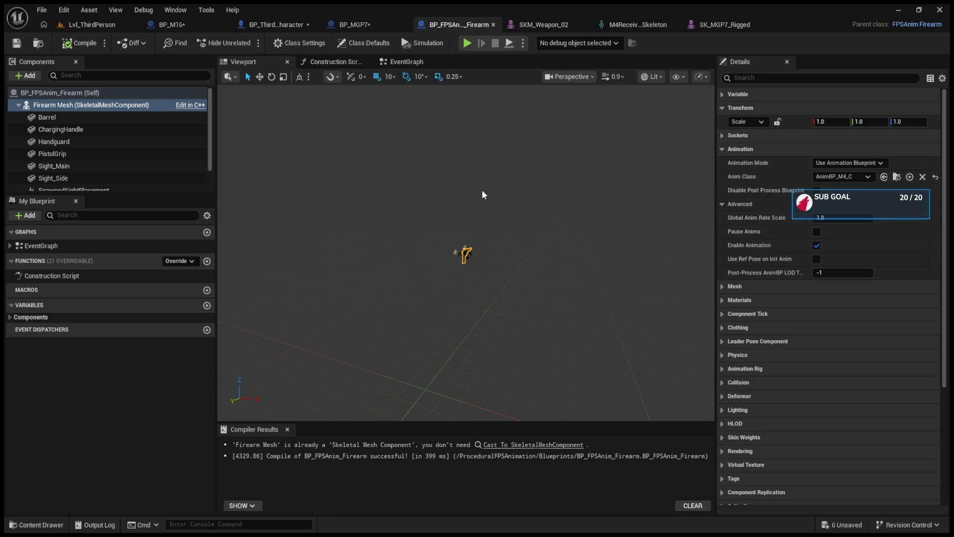
left_click(540, 27)
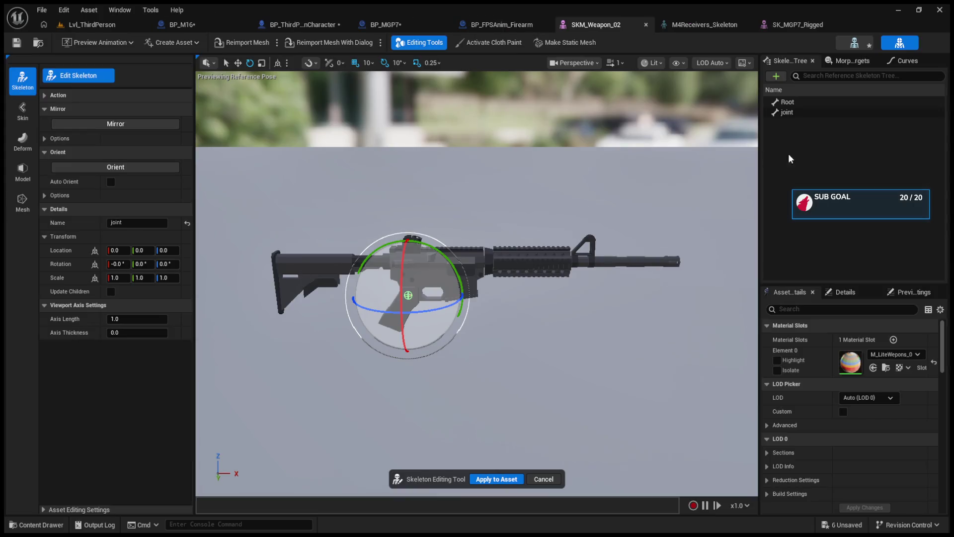
Rename the selected joint bone to N16Root.
left_click(831, 113)
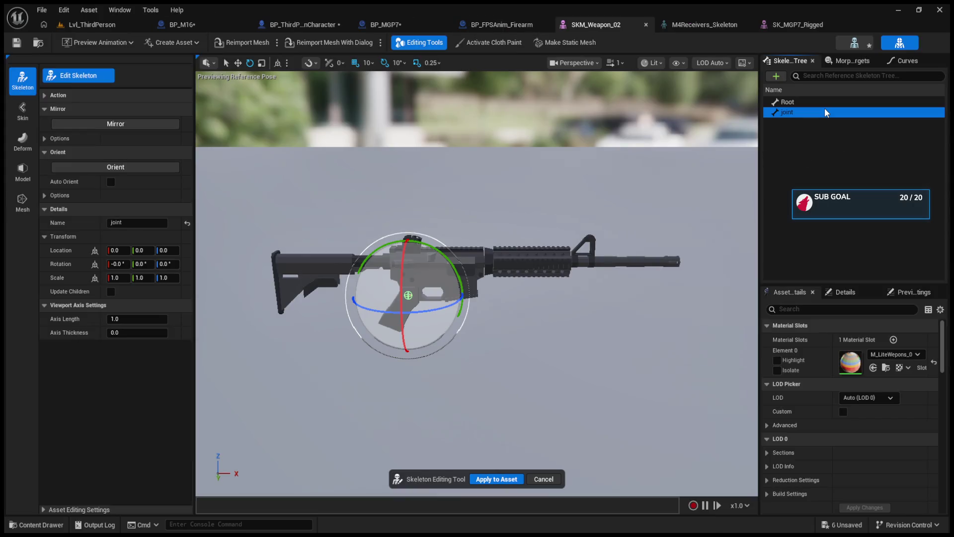
left_click(794, 114)
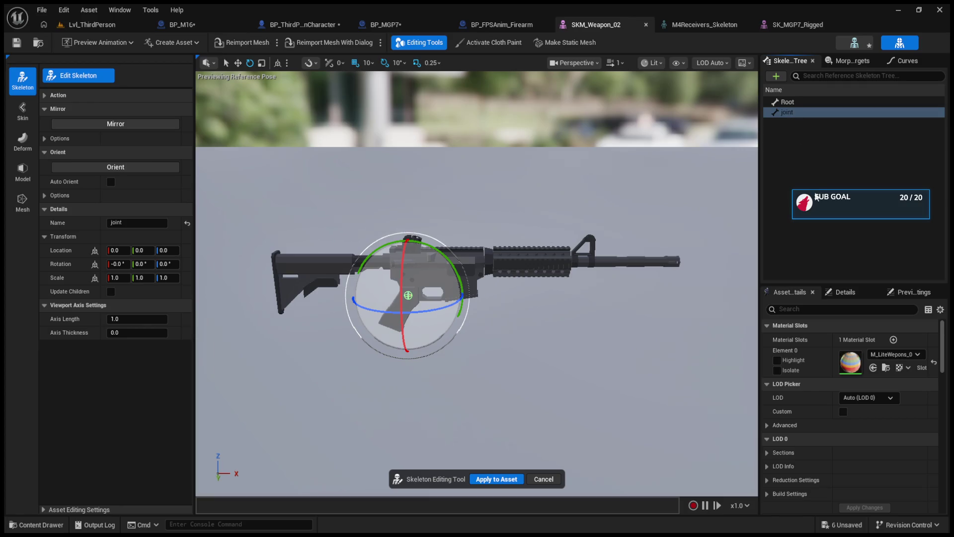
key("BackSpace")
type("m16")
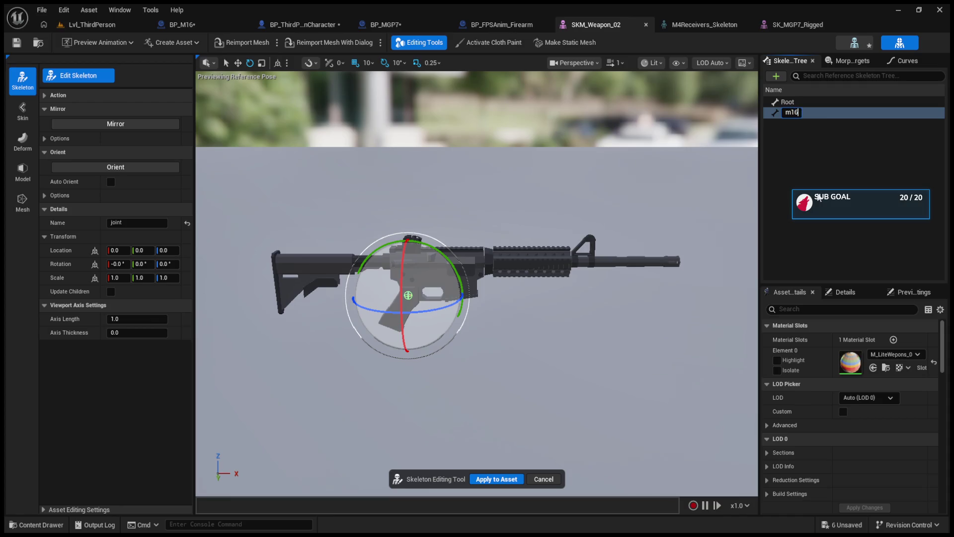
key("BackSpace")
key("BackSpace")
key("BackSpace")
type("N")
type("16Root")
key("Return")
Return to SKM_Weapon_02 and drag its Root bone downward with the move gizmo.
left_click(785, 25)
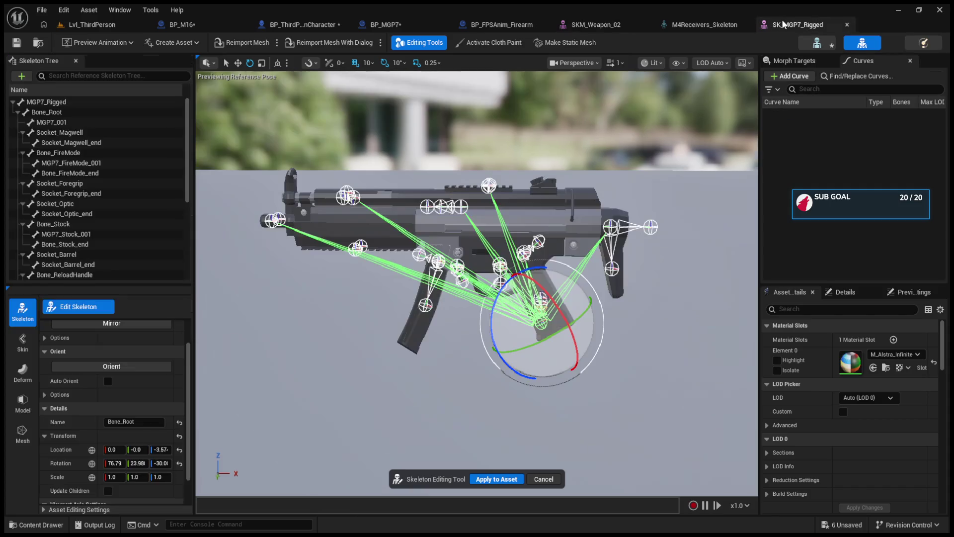
left_click(700, 21)
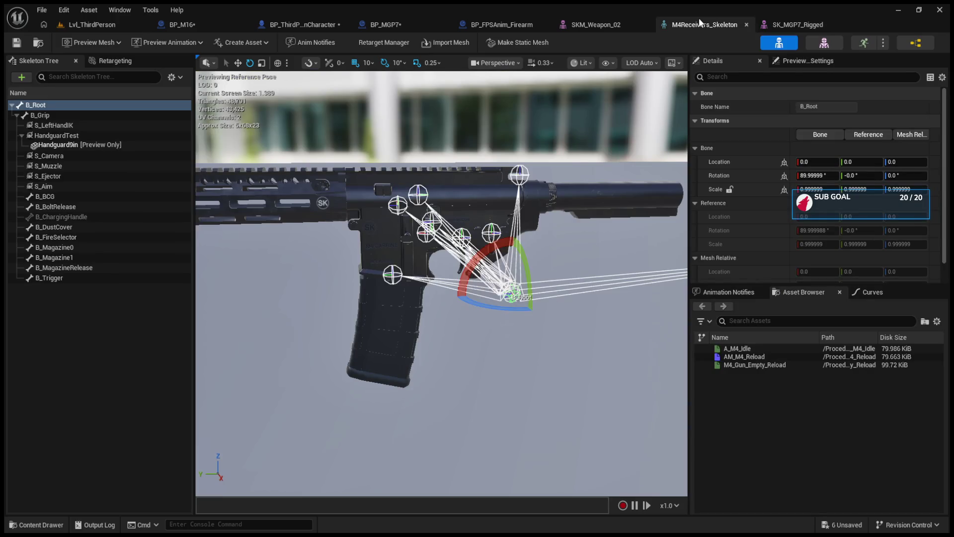
left_click(772, 22)
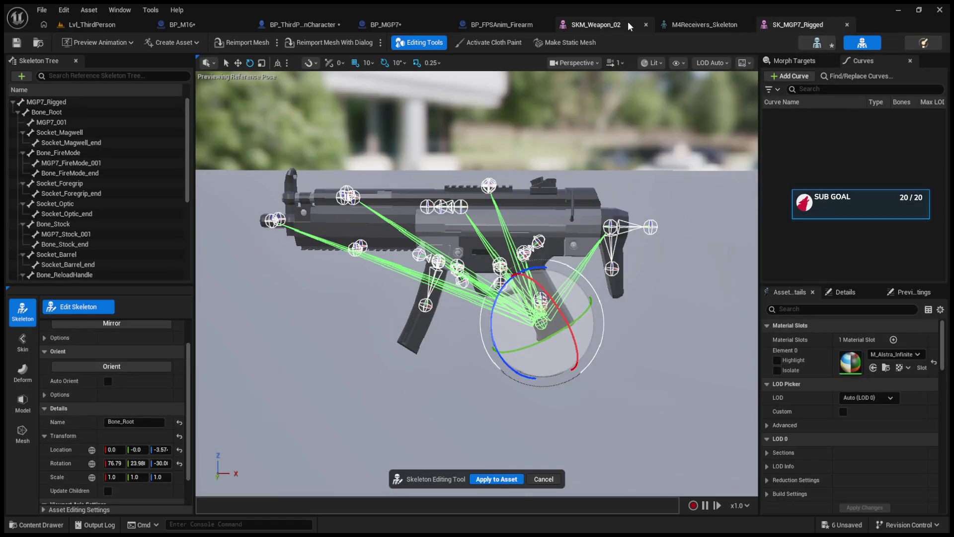
left_click(614, 23)
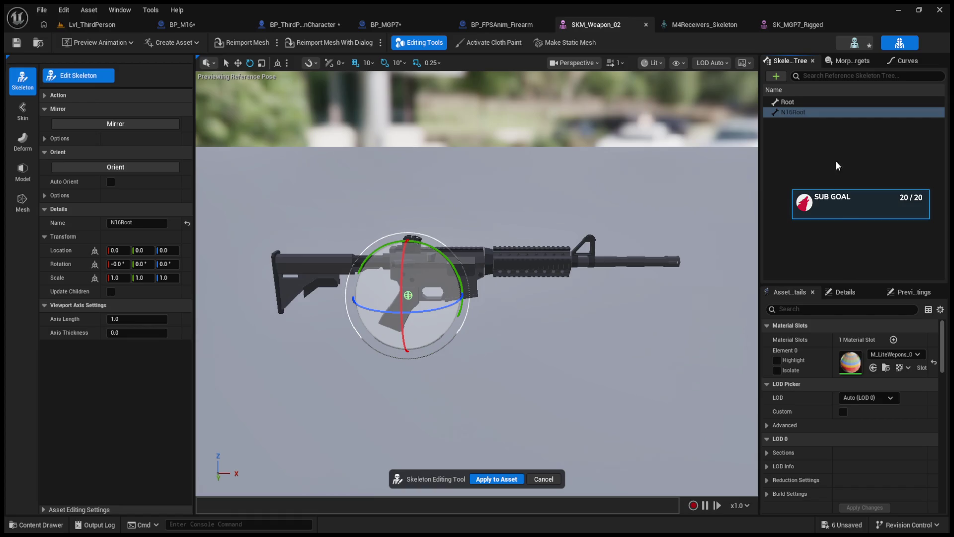
left_click(808, 148)
left_click(788, 102)
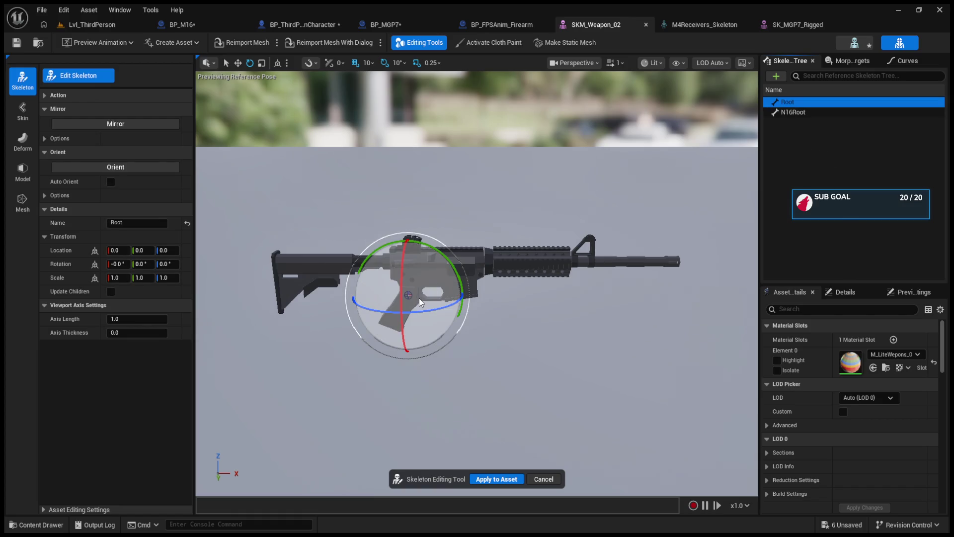
key("w")
left_click_drag(408, 264, 407, 276)
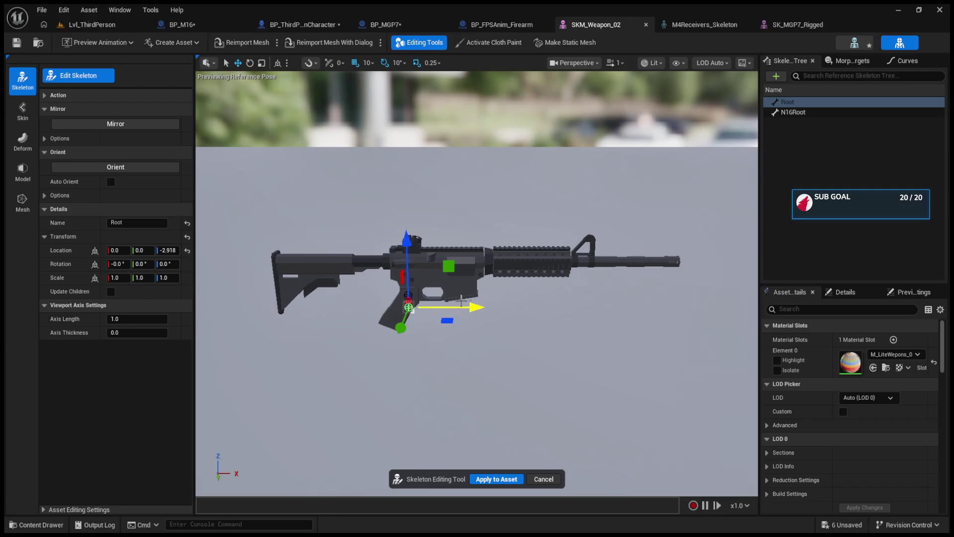
left_click_drag(464, 301, 453, 301)
left_click_drag(394, 242, 394, 252)
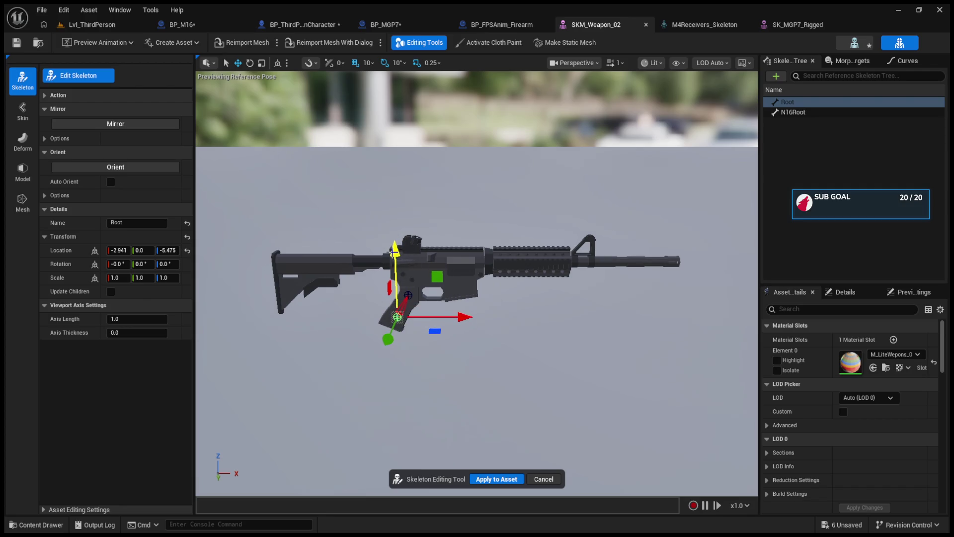
left_click(408, 295)
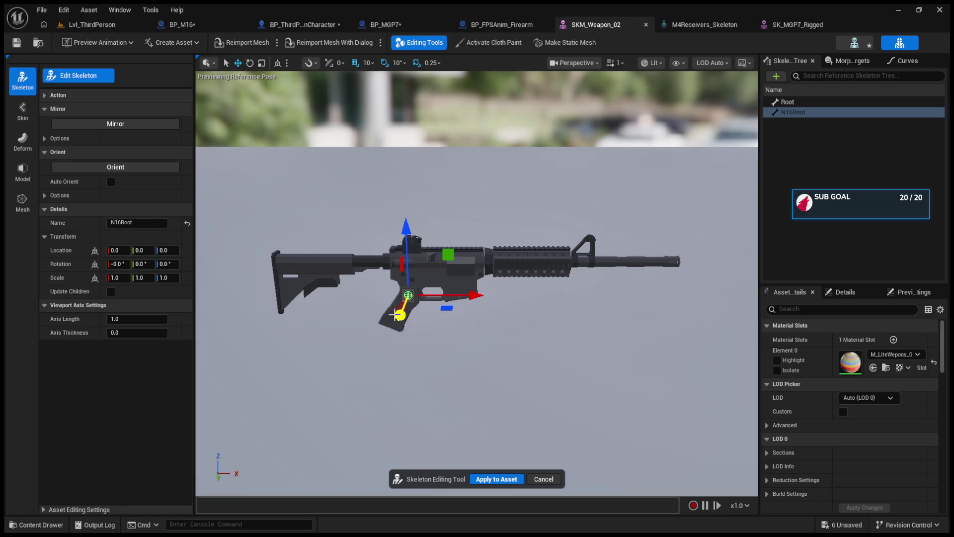
left_click(788, 102)
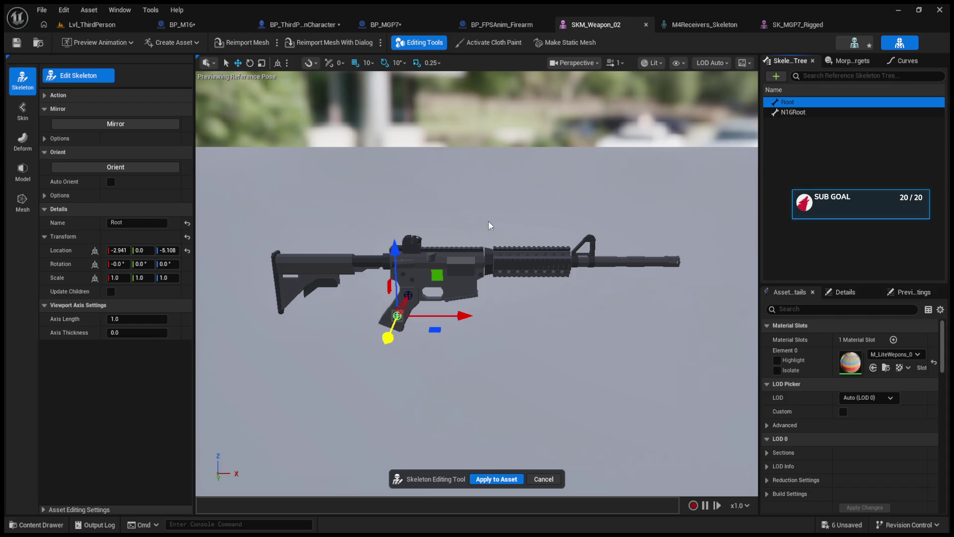
Collapse the Mirror, Orient and bone detail sections of the Edit Skeleton panel.
left_click(44, 109)
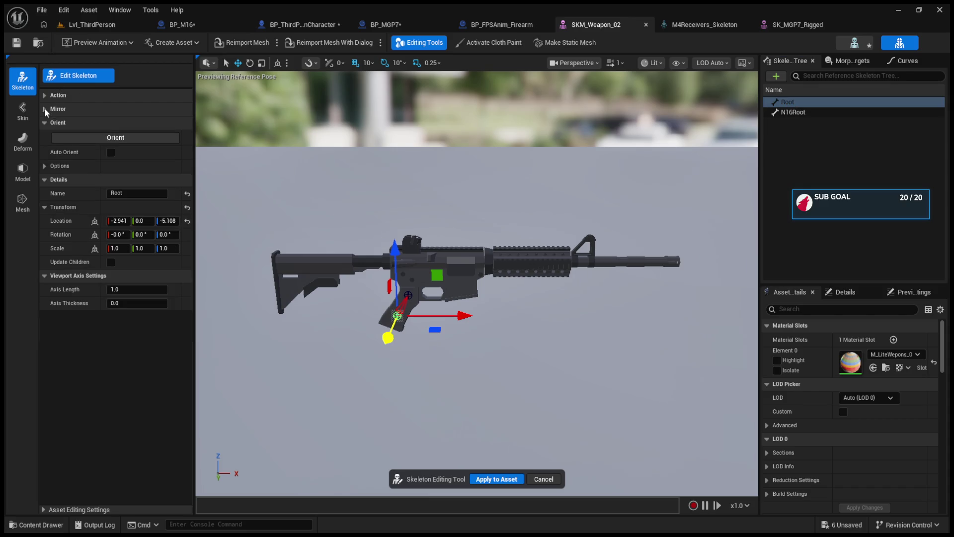
left_click(44, 122)
left_click(43, 136)
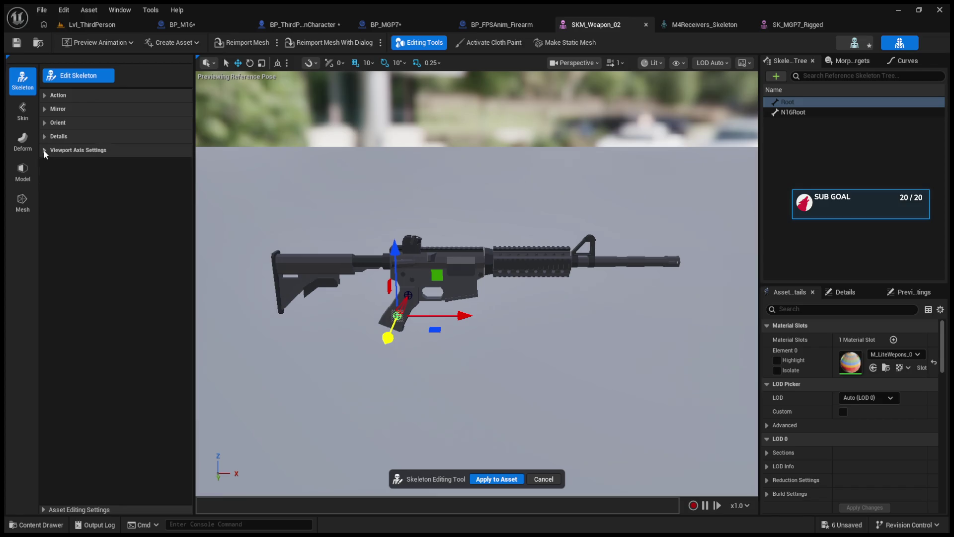
left_click(44, 136)
left_click(44, 137)
left_click(44, 125)
left_click(43, 121)
left_click(44, 107)
left_click(45, 108)
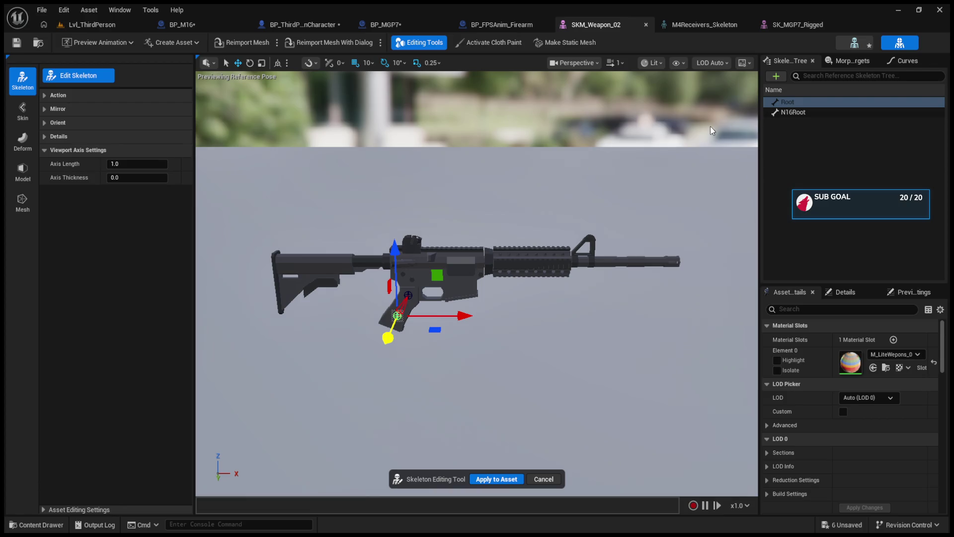
left_click(790, 114)
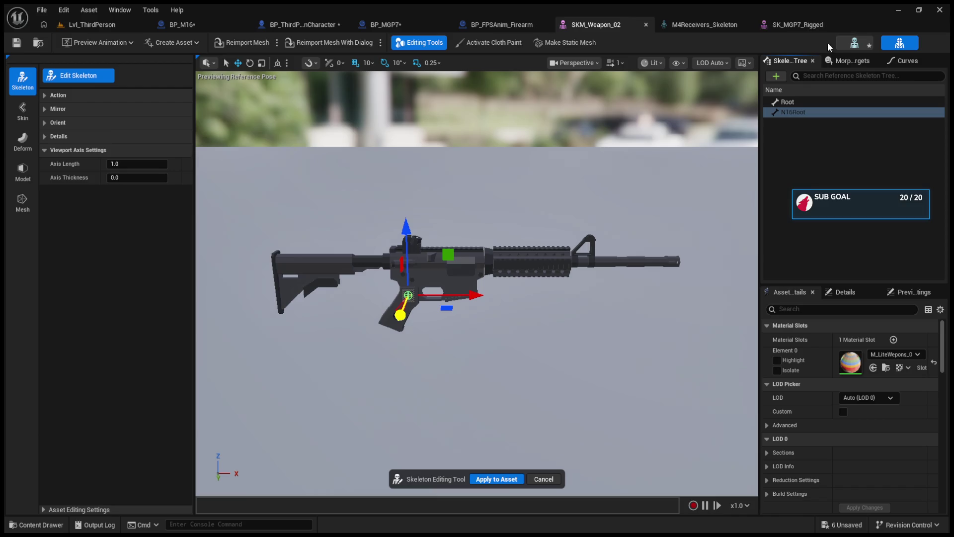
Check the M4Receivers_Skeleton and SK_MGP7_Rigged editors, then close the SKM_Weapon_02 tab.
left_click(705, 25)
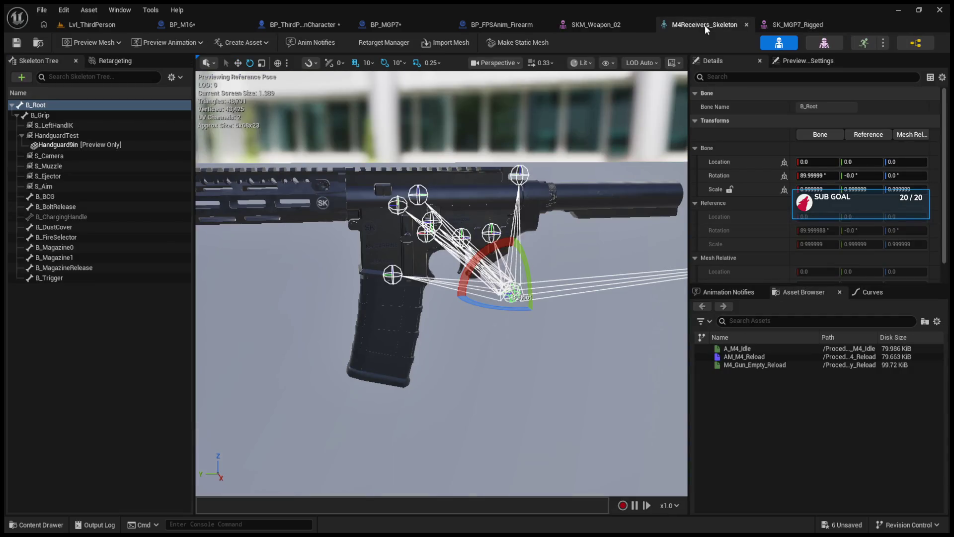
left_click(16, 115)
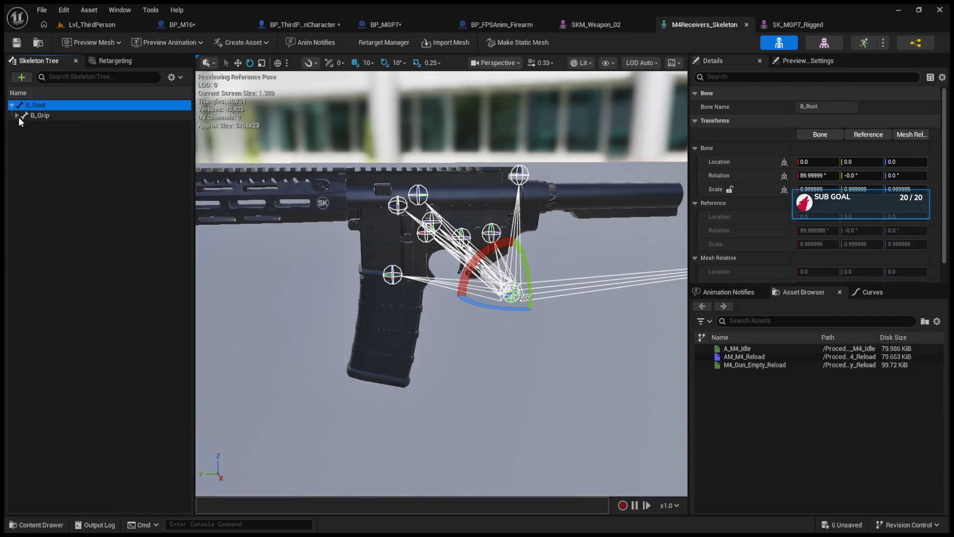
left_click(779, 24)
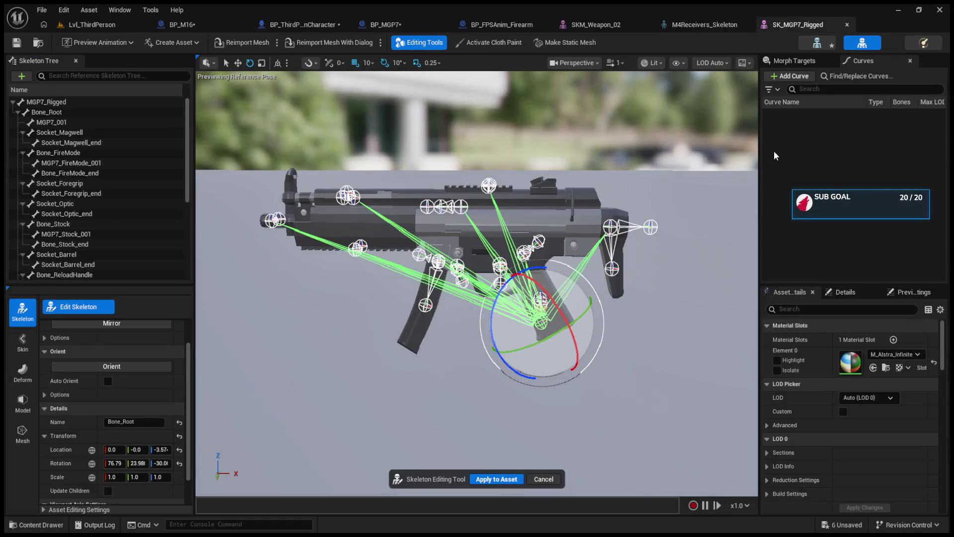
left_click(701, 25)
left_click(596, 25)
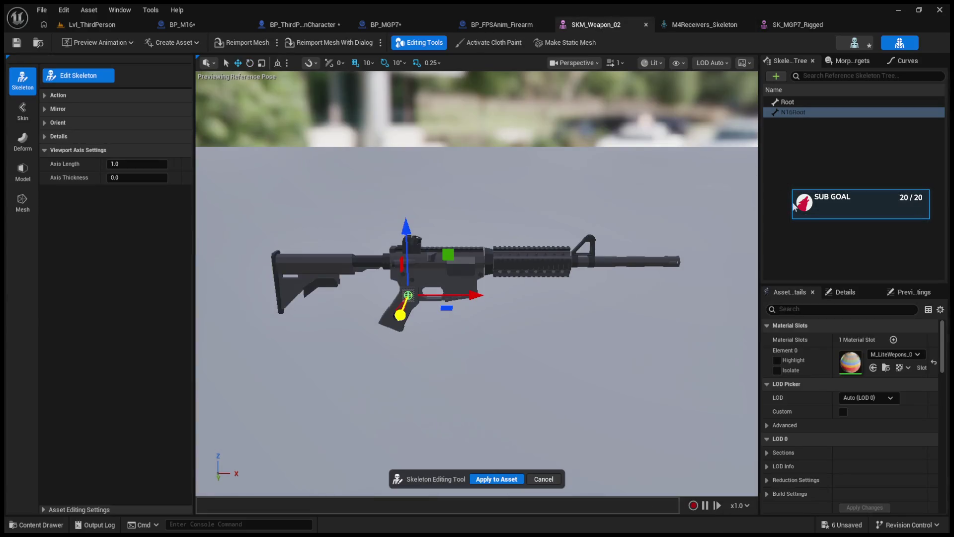
left_click(805, 212)
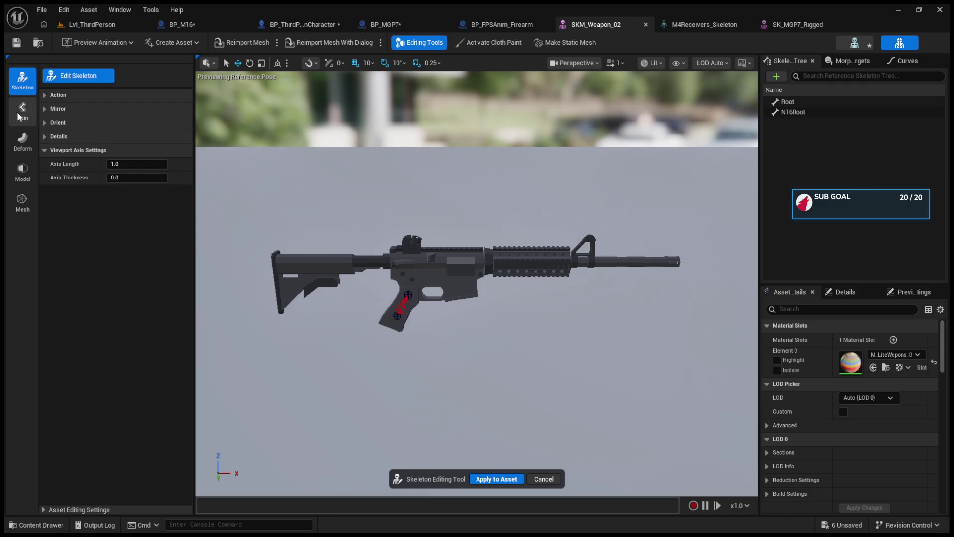
left_click(18, 116)
left_click(22, 171)
left_click(22, 201)
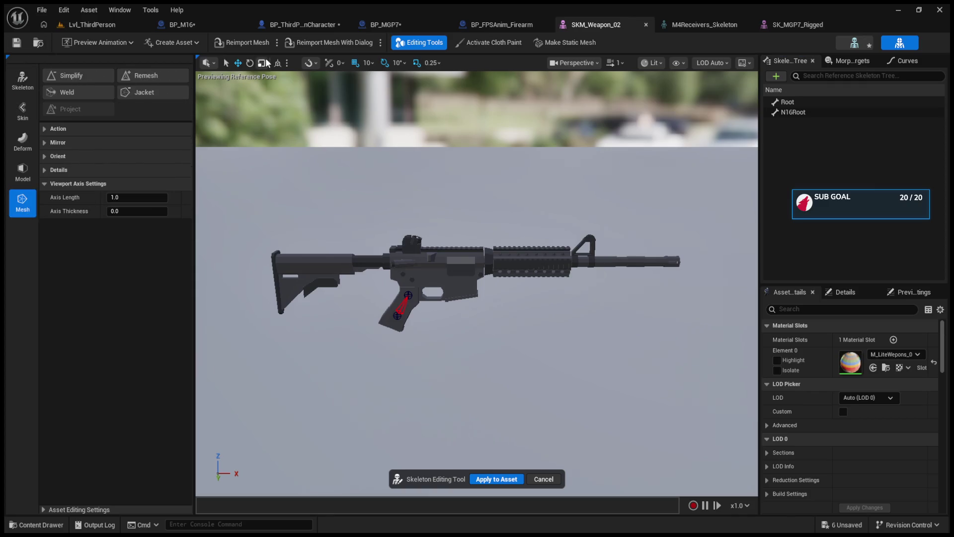
left_click(646, 24)
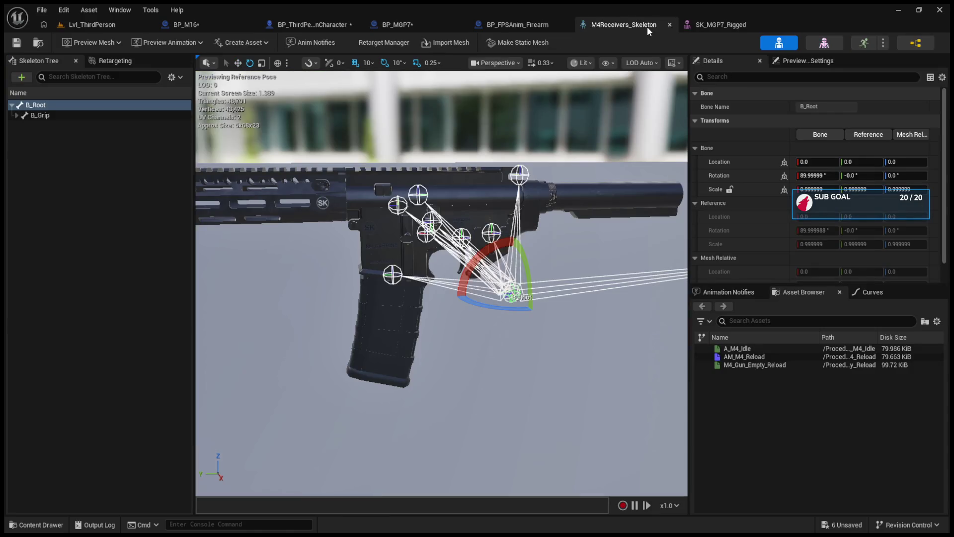
left_click(725, 24)
Open the SK_Weapon_02 skeleton from the Content Browser and select its S_Aim socket.
left_click(631, 24)
left_click(92, 24)
left_click(579, 403)
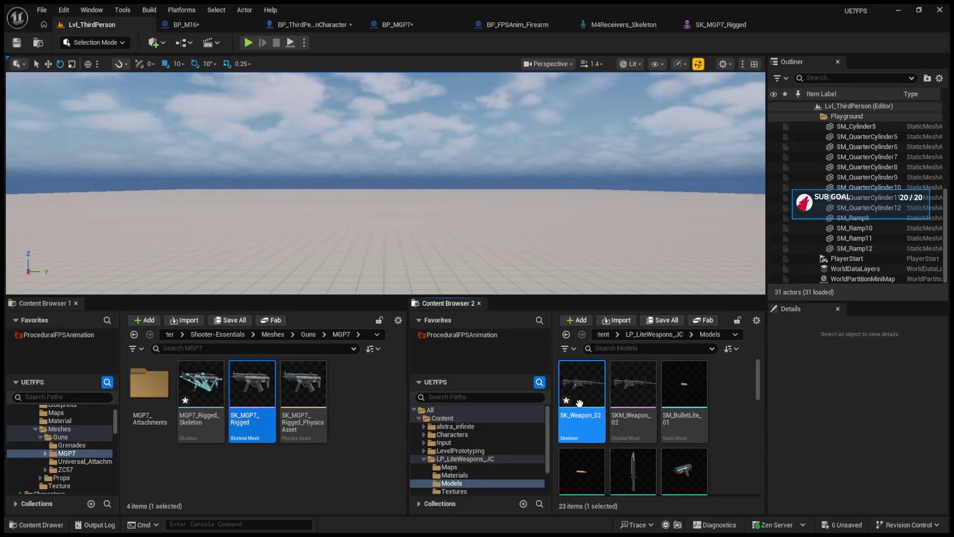
double_click(571, 441)
left_click(91, 116)
left_click(79, 125)
left_click(62, 115)
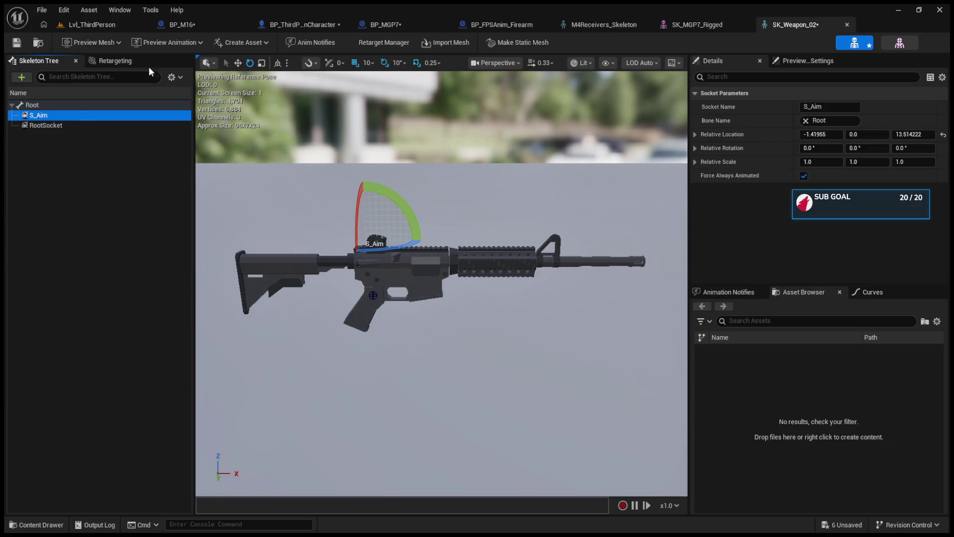
Reopen the SKM_Weapon_02 mesh editor in skeleton editing mode.
left_click(894, 46)
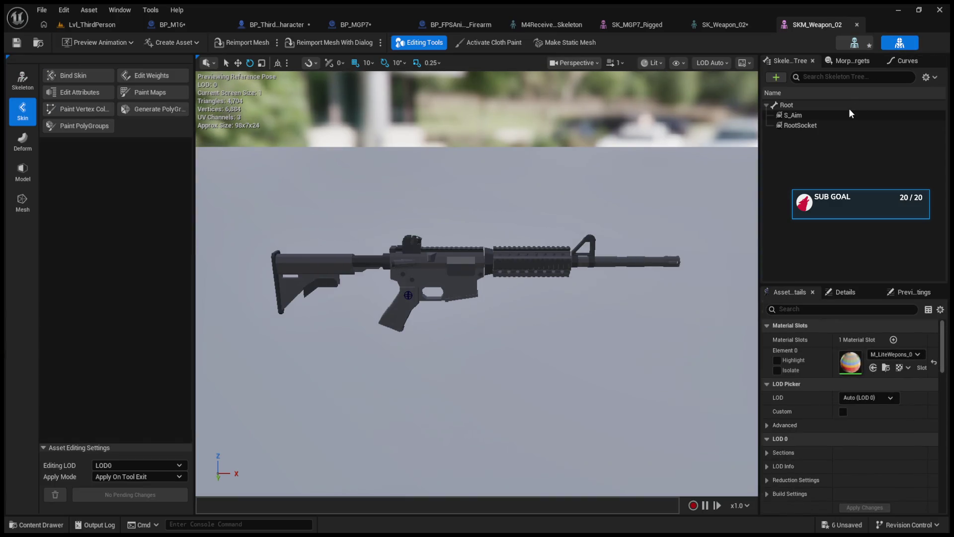
left_click(854, 43)
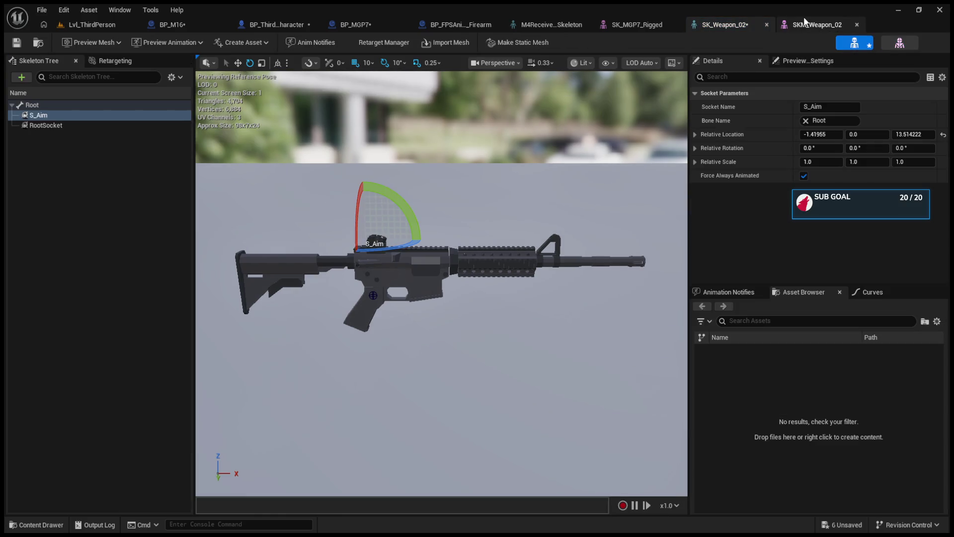
left_click(794, 26)
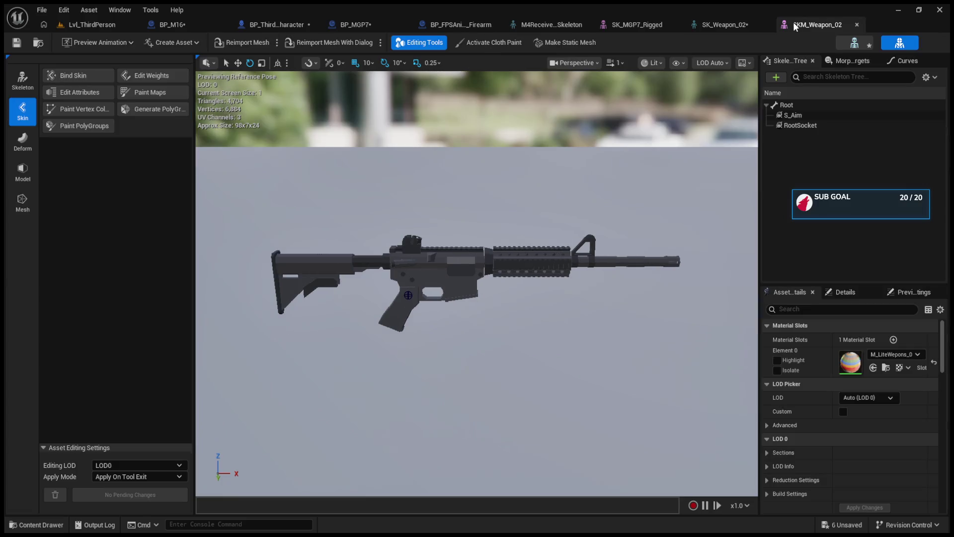
left_click(22, 80)
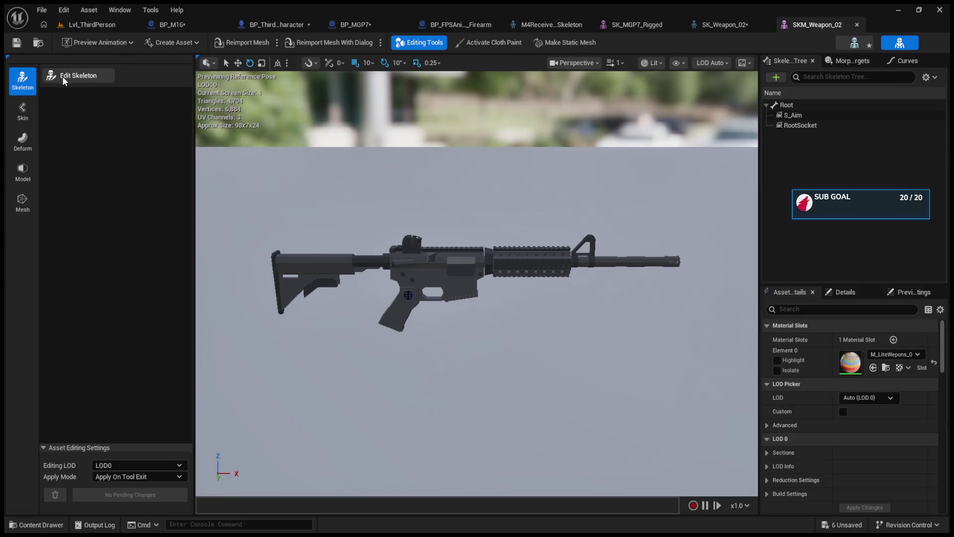
Add a new joint under Root and name it M16.
left_click(70, 77)
left_click(46, 145)
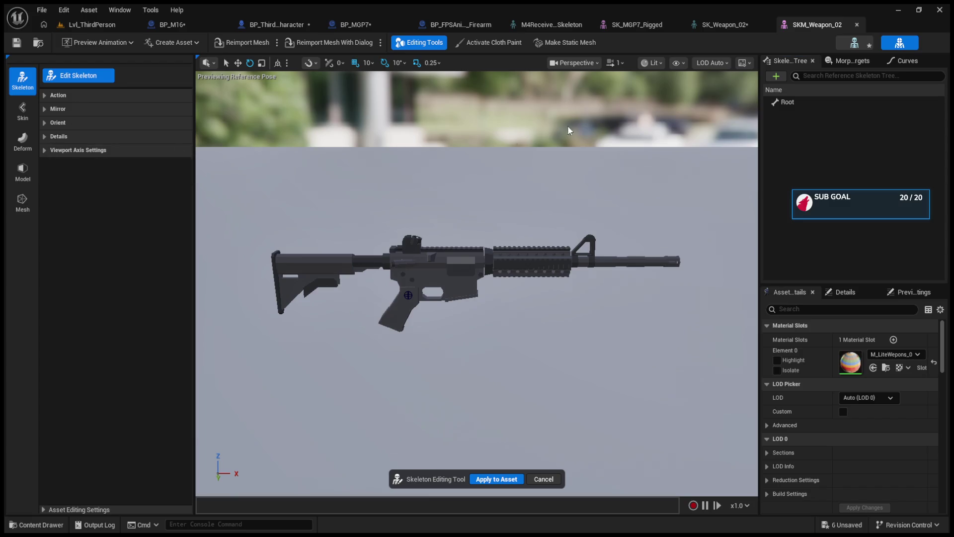
left_click(775, 76)
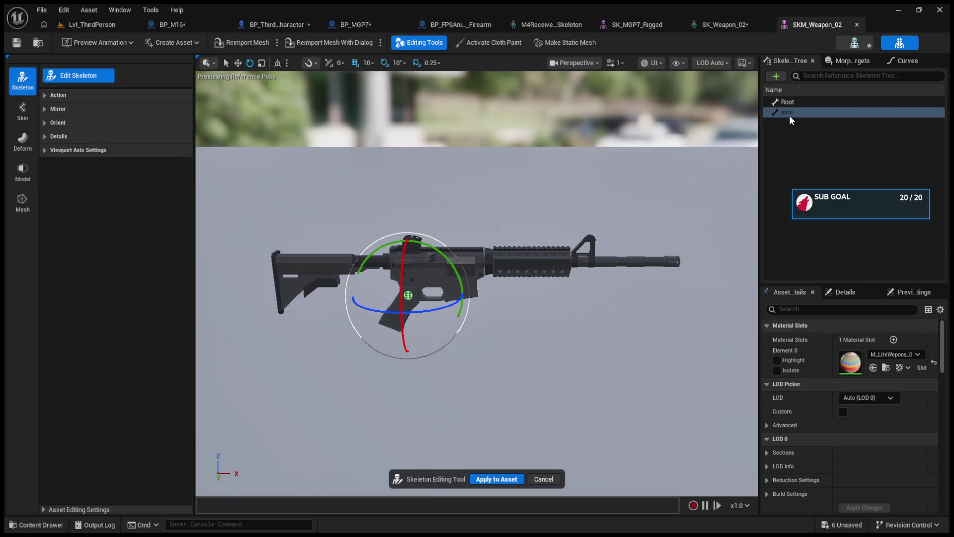
left_click(47, 95)
left_click(60, 114)
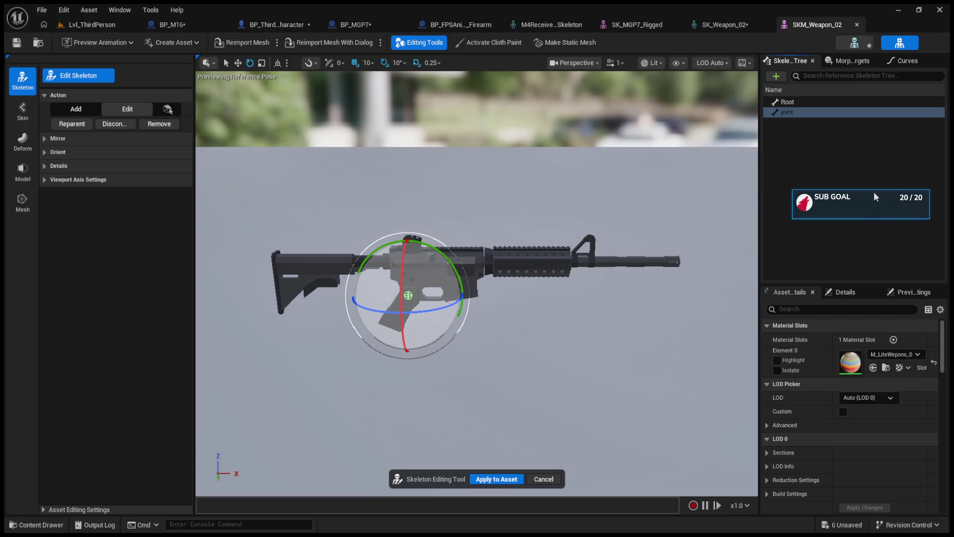
key("F2")
type("M")
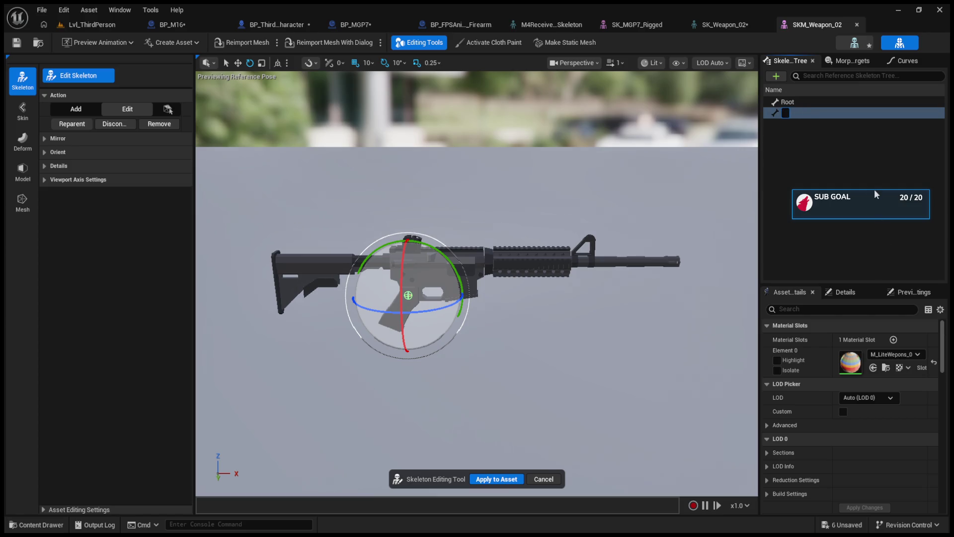
type("16")
key("Return")
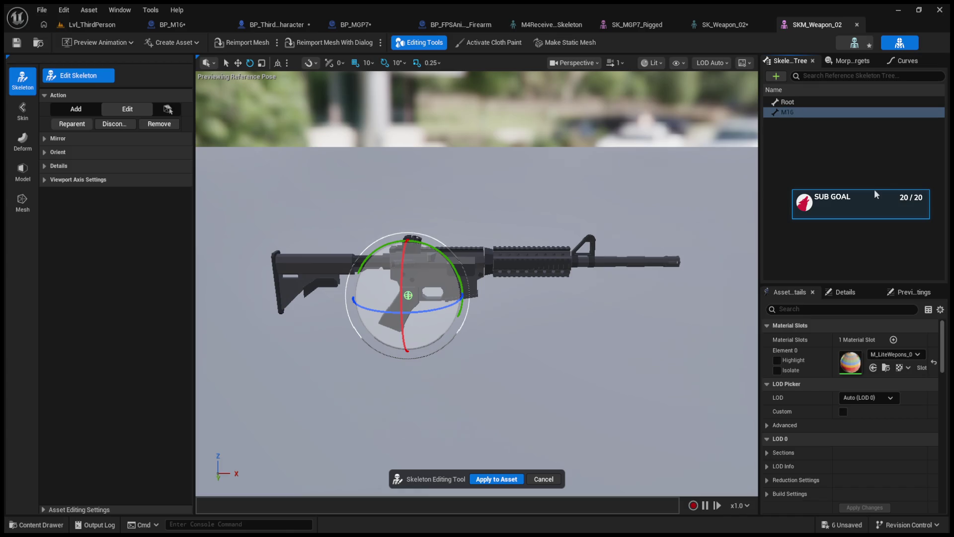
Apply the skeleton edits to the SKM_Weapon_02 asset.
left_click(786, 101)
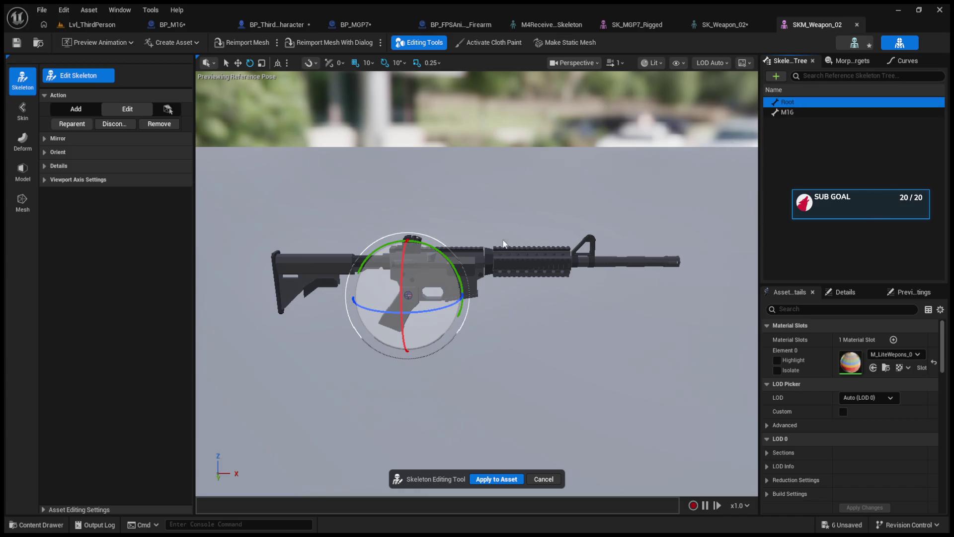
key("w")
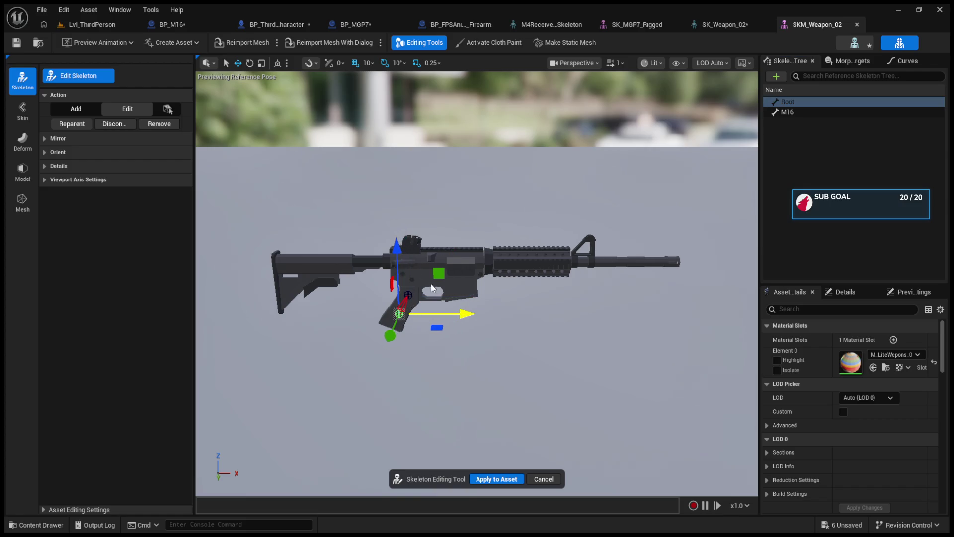
mouse_move(505, 355)
left_mouse_down()
mouse_move(492, 338)
mouse_move(497, 323)
mouse_move(512, 328)
mouse_move(505, 350)
left_mouse_up()
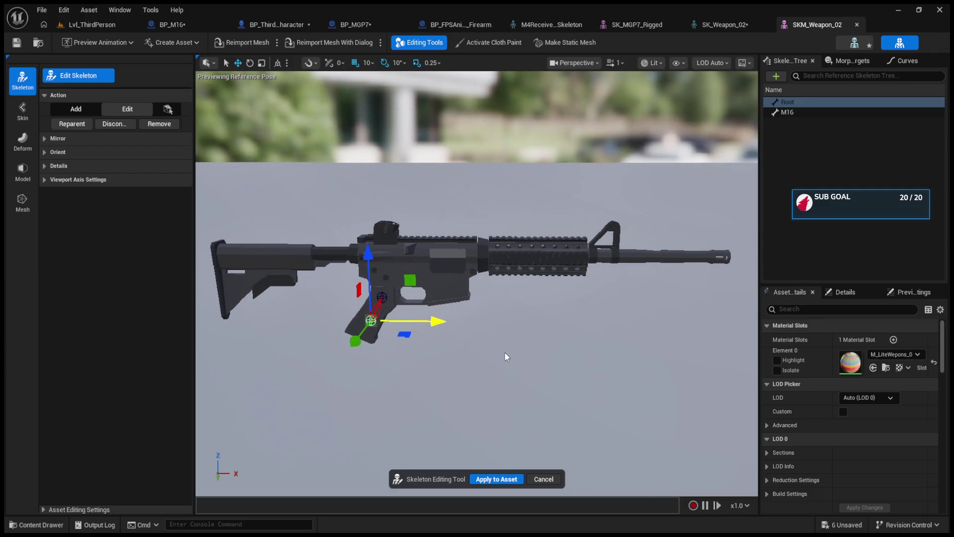
left_click(496, 479)
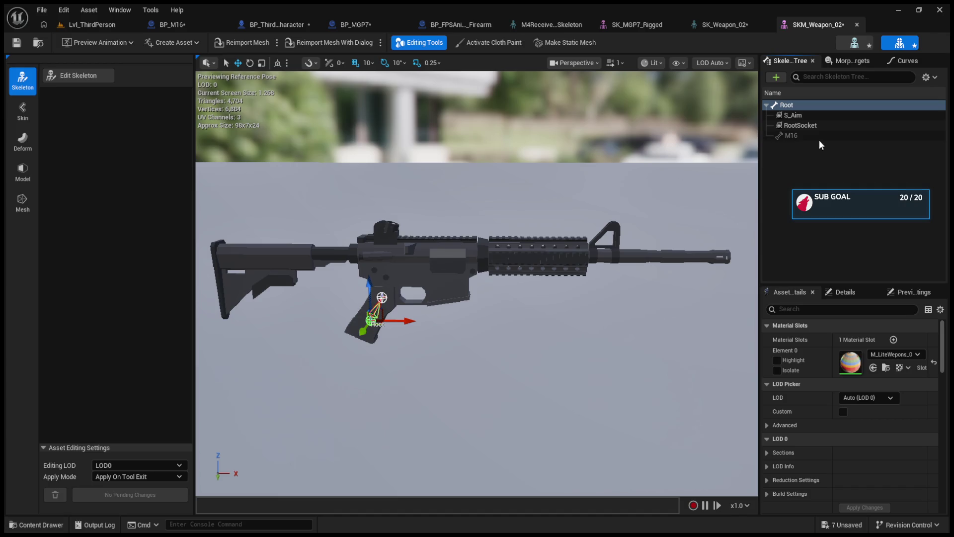
Move the S_Aim socket forward along the rifle and up above the receiver.
left_click(794, 136)
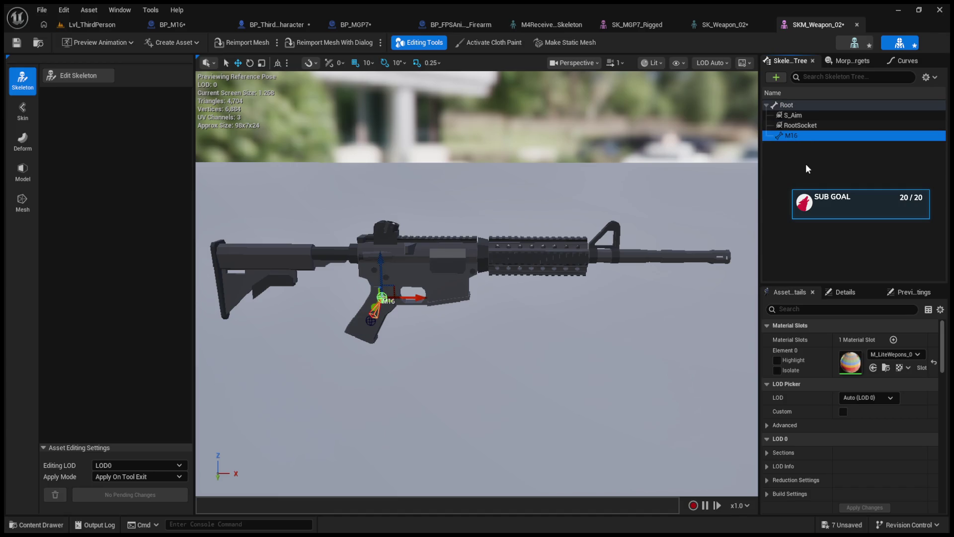
left_click(767, 104)
left_click(767, 105)
left_click(786, 117)
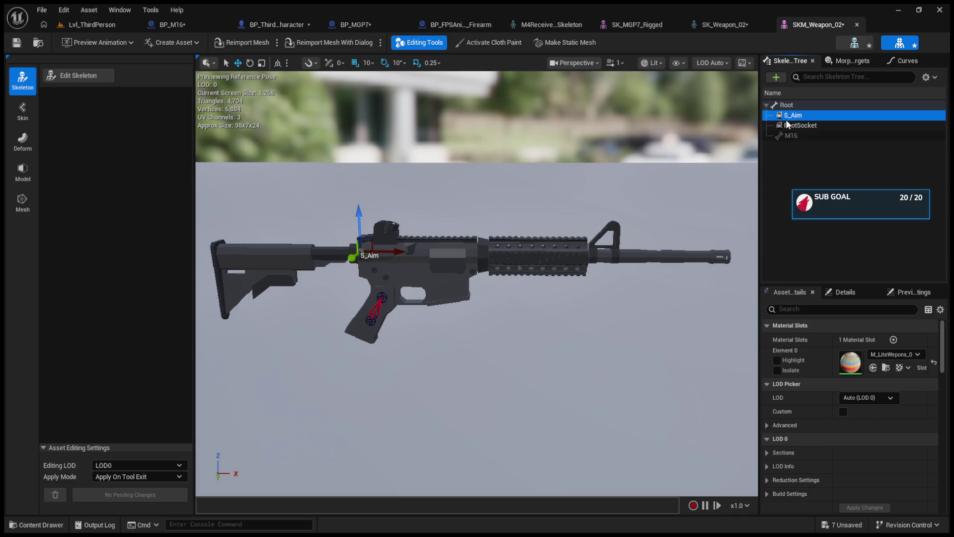
left_click(786, 126)
left_click(786, 115)
left_click_drag(392, 252, 428, 251)
left_click_drag(393, 212, 392, 179)
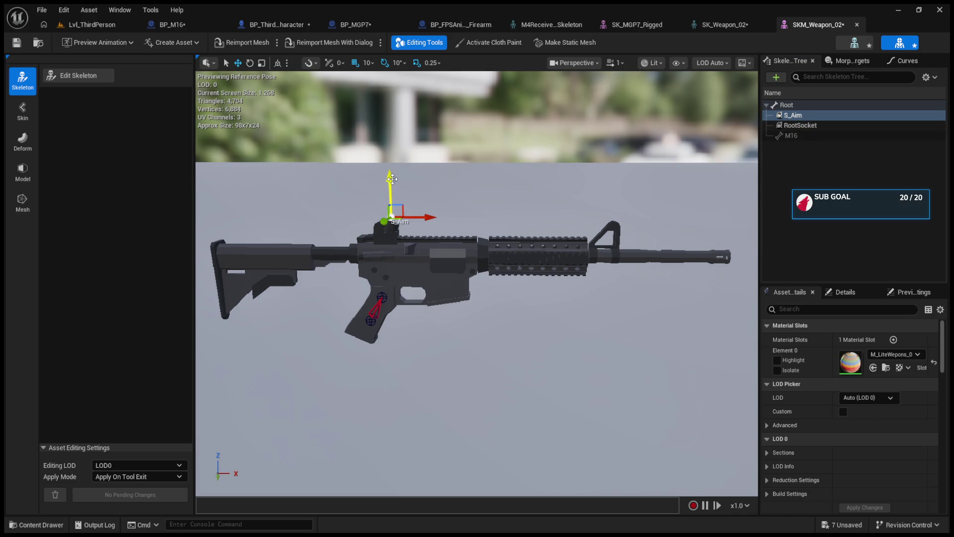
Delete RootSocket from the skeleton and save SKM_Weapon_02.
left_click(795, 126)
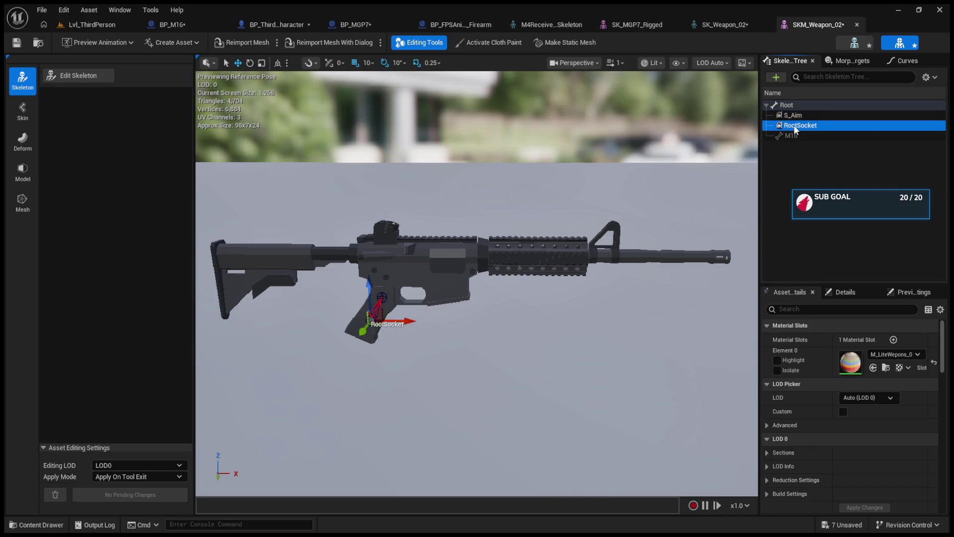
mouse_move(397, 321)
left_mouse_down()
mouse_move(489, 321)
mouse_move(448, 321)
left_mouse_up()
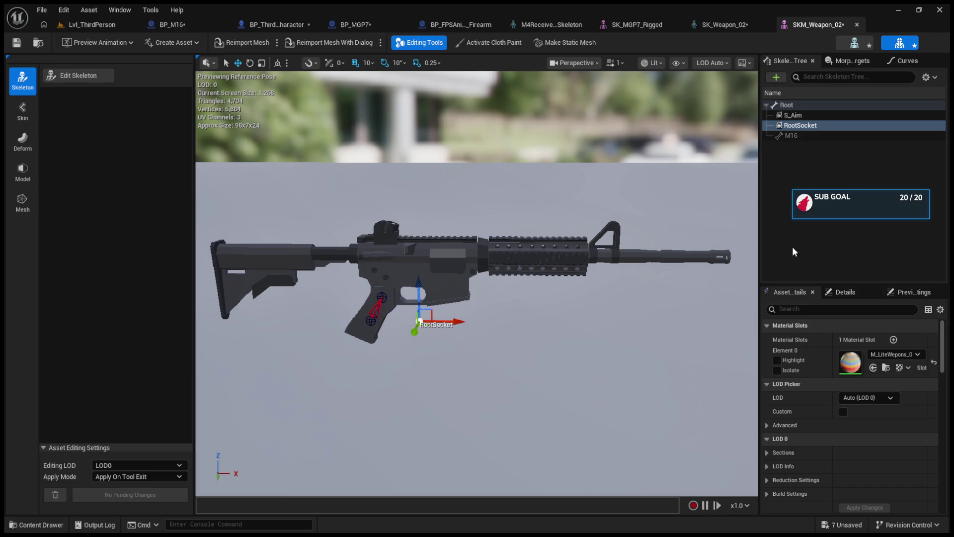
left_click(794, 125)
key("Delete")
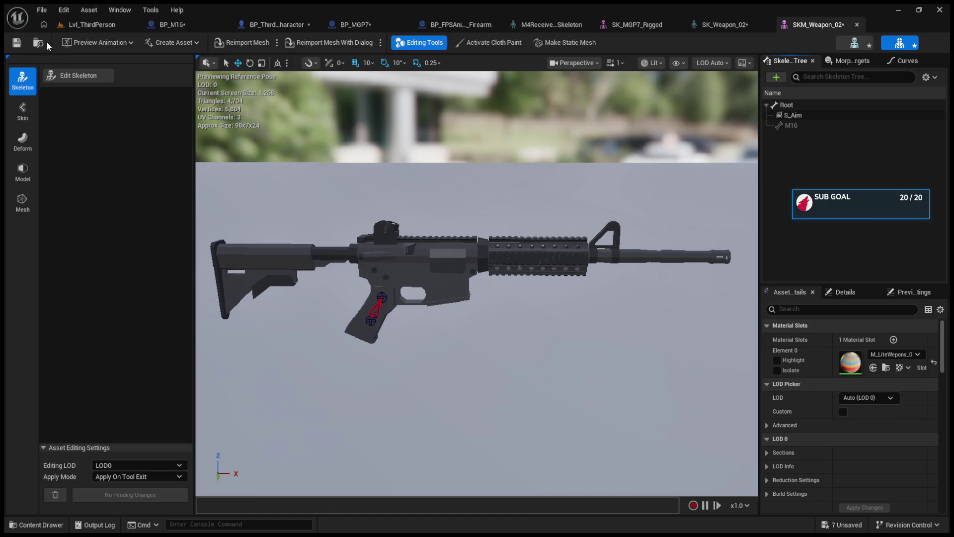
left_click(16, 42)
Play-test Lvl_ThirdPerson to check the first-person hands holding the rifle, then stop.
left_click(276, 24)
left_click(80, 24)
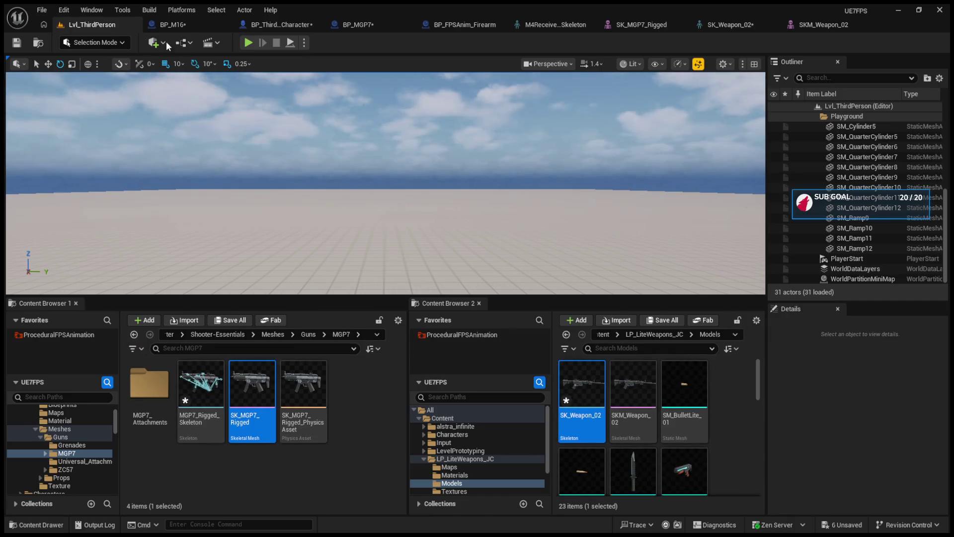
left_click(253, 43)
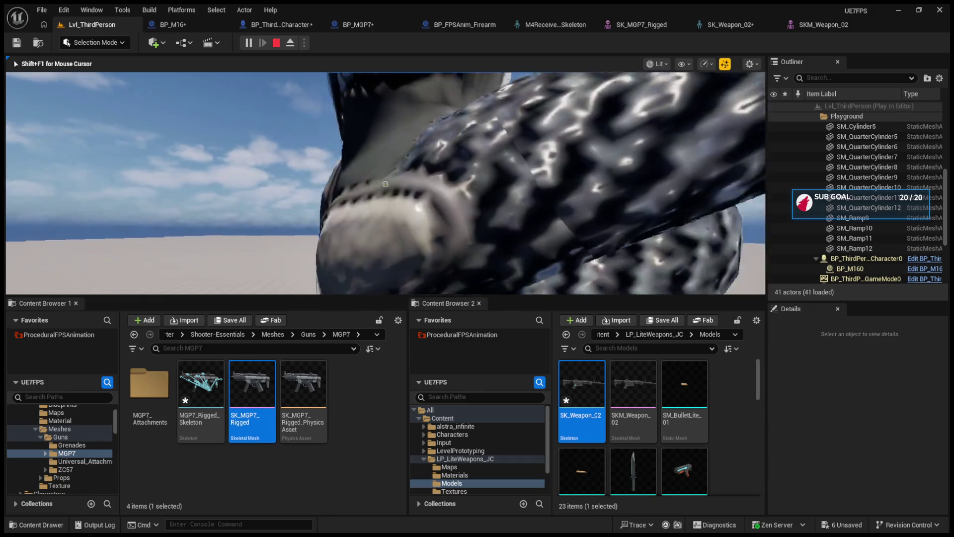
key("Escape")
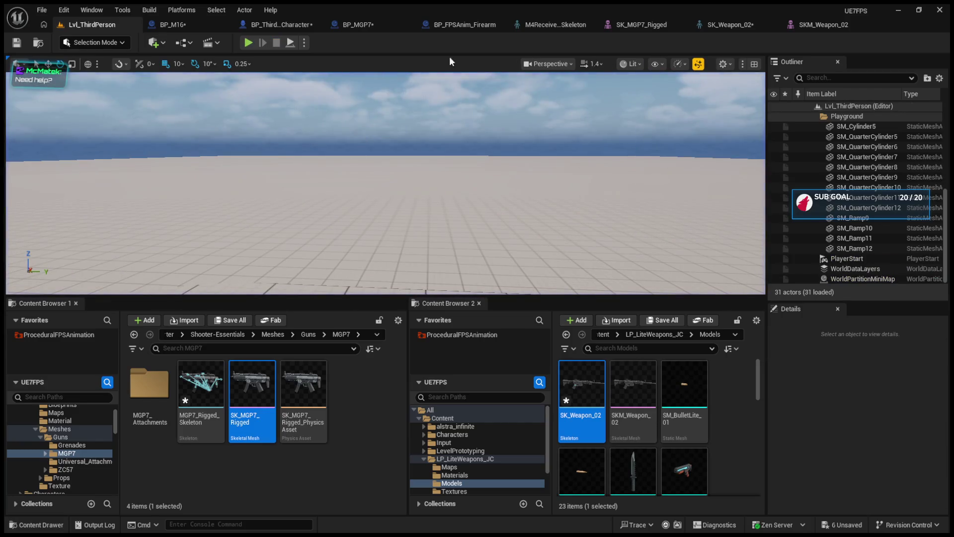
left_click(455, 22)
Open SK_MGP7_Rigged, select Socket_Optic and expand the Bone_Root children.
left_click(500, 25)
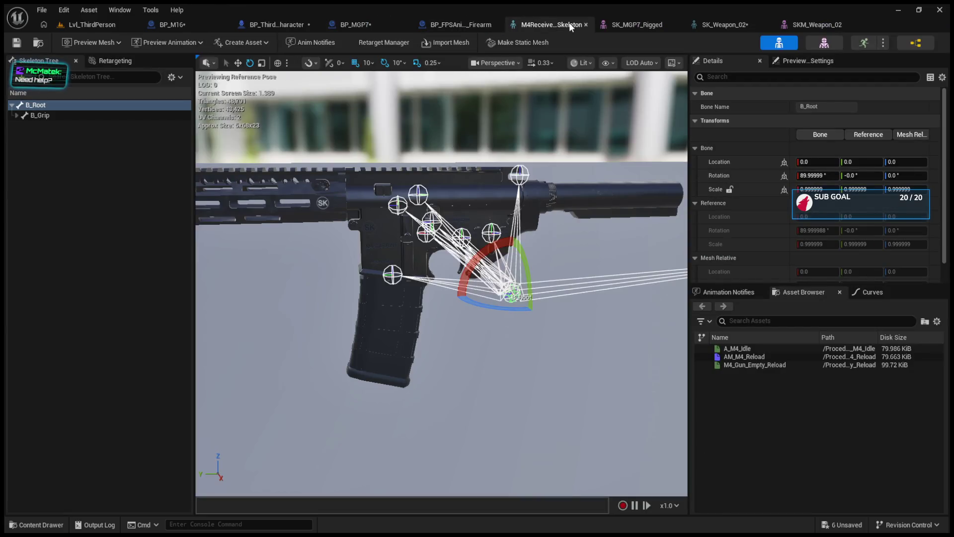
left_click(630, 23)
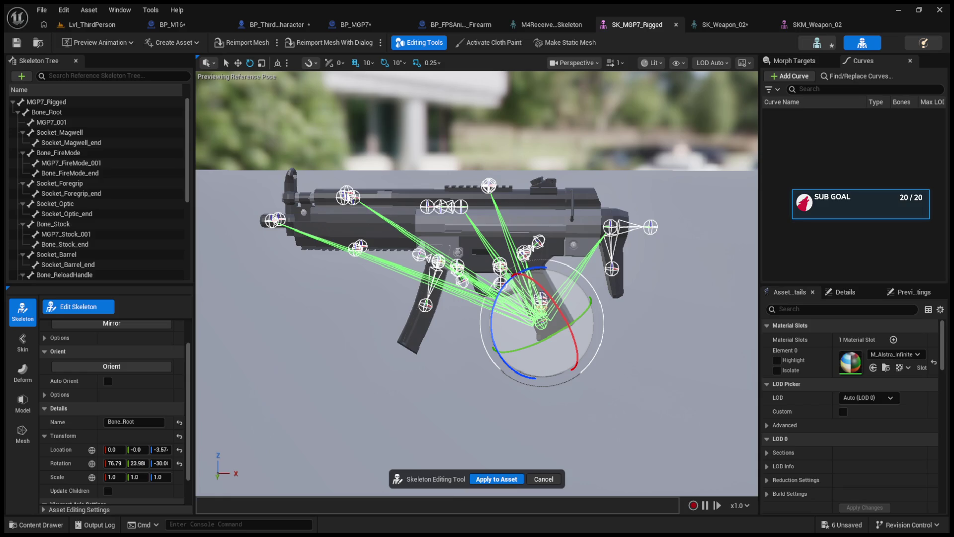
left_click(488, 185)
left_click(18, 112)
left_click(18, 112)
Collapse the Socket_Optic, Bone_Stock, Socket_Barrel, Bone_Trigger and other branches, then close SK_MGP7_Rigged.
scroll(23, 169, "down", 2)
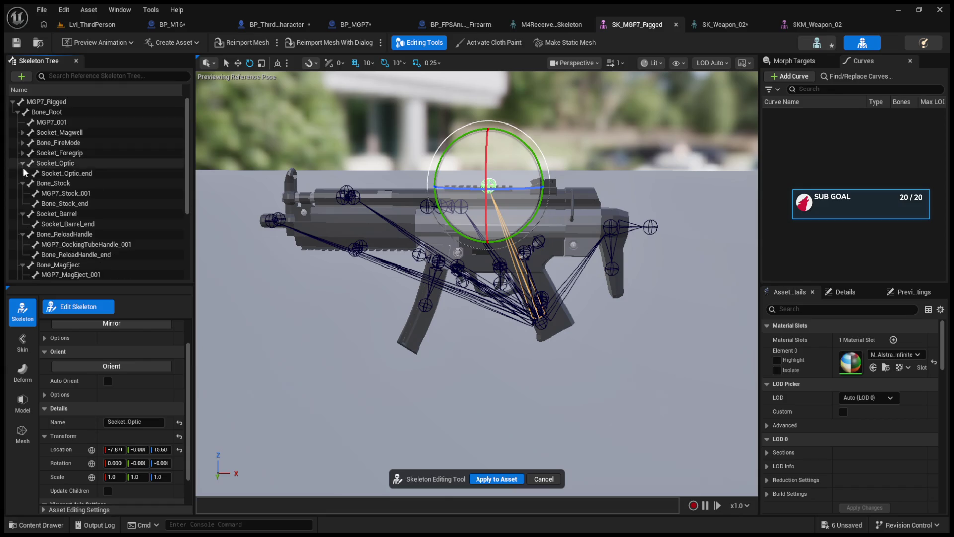
left_click(24, 171)
left_click(22, 163)
left_click(22, 173)
left_click(23, 183)
left_click(23, 193)
left_click(23, 204)
left_click(23, 214)
left_click(22, 223)
left_click(22, 234)
left_click(24, 245)
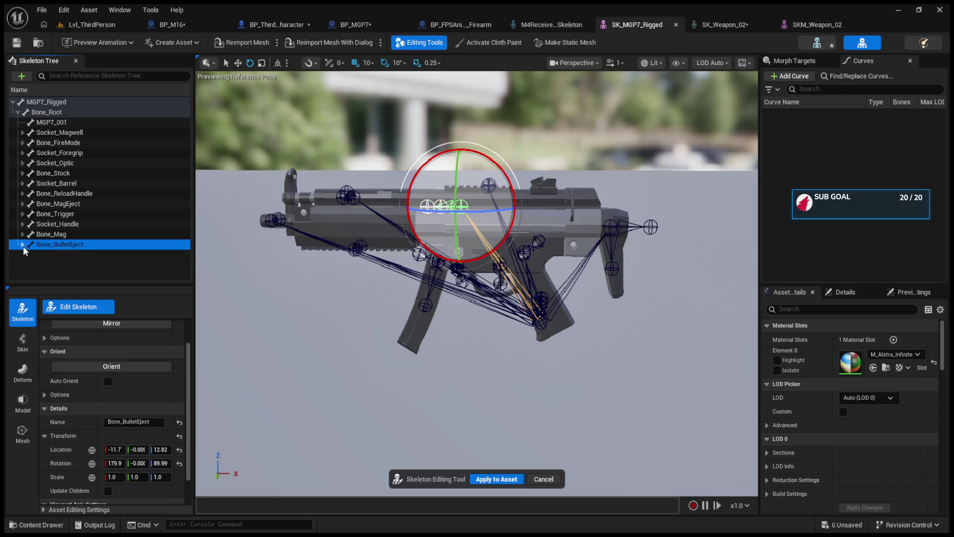
left_click(677, 24)
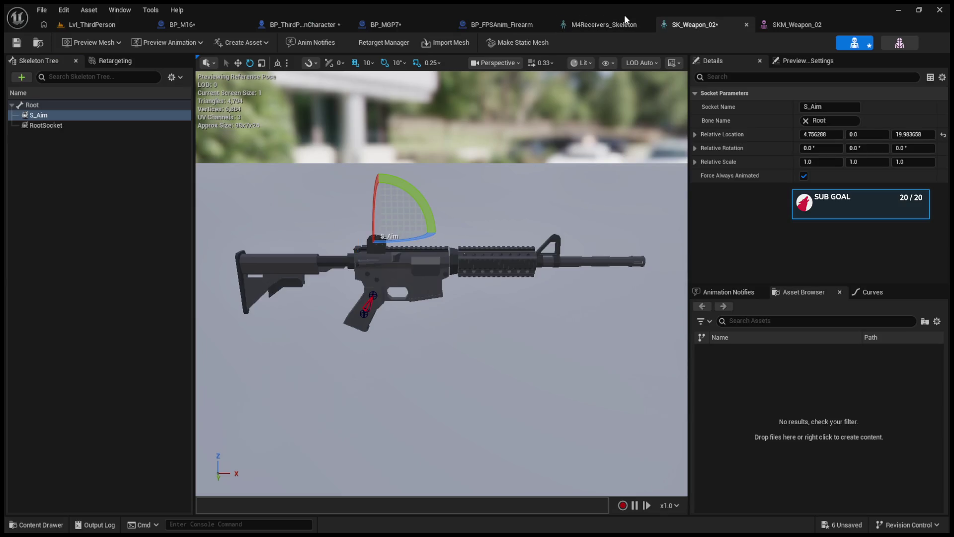
Step through the M4Receivers_Skeleton and SK_Weapon_02 tabs to the SKM_Weapon_02 editor.
left_click(623, 24)
left_click(616, 22)
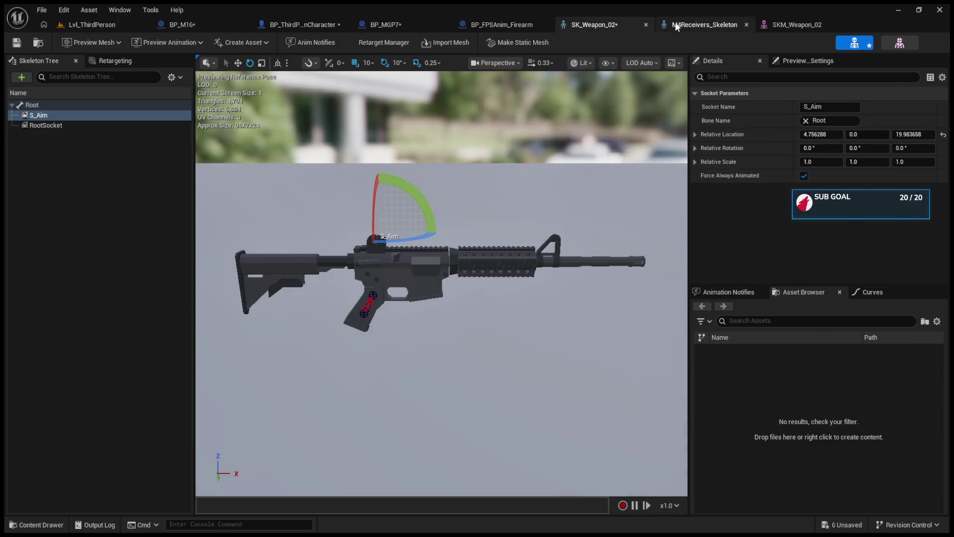
left_click(792, 23)
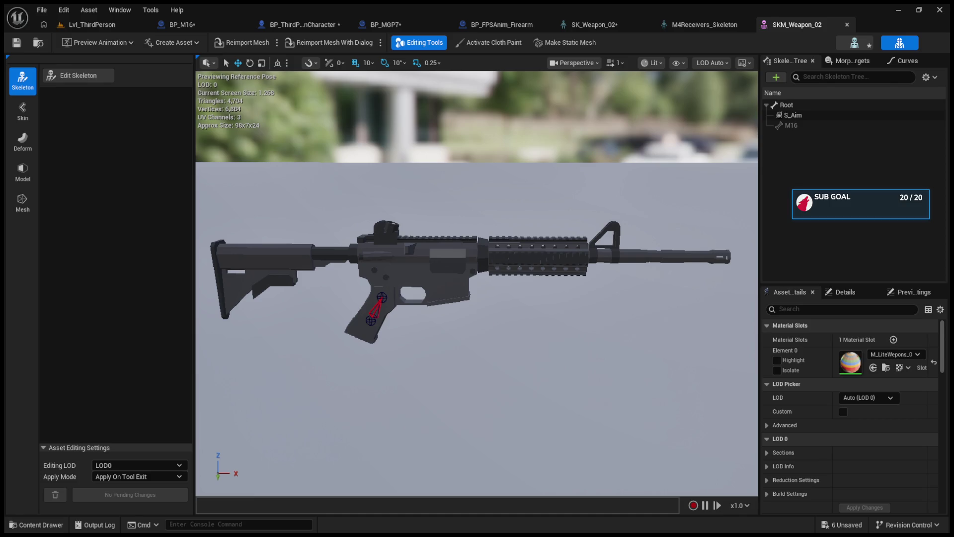
Close the SKM_Weapon_02, M4Receivers_Skeleton and SK_Weapon_02 editor tabs.
left_click(848, 24)
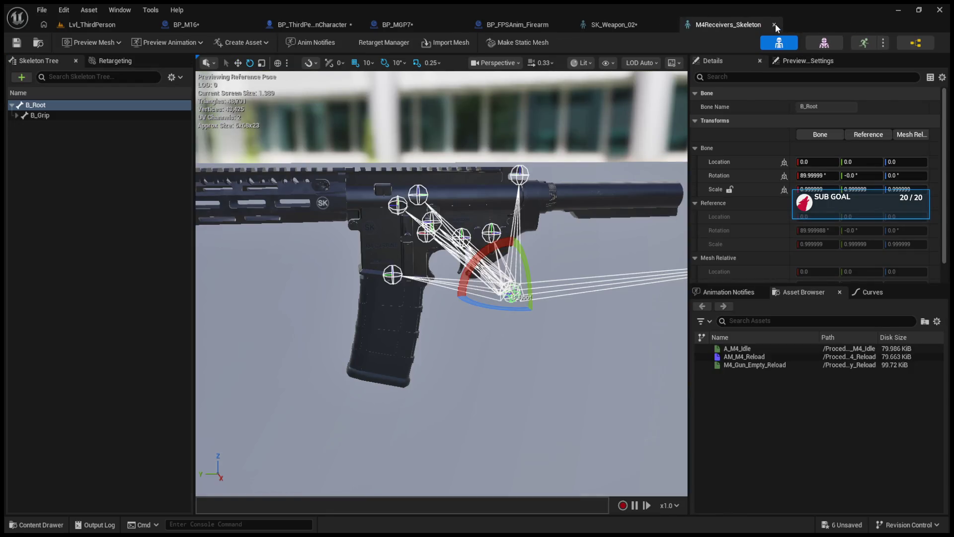
left_click(775, 25)
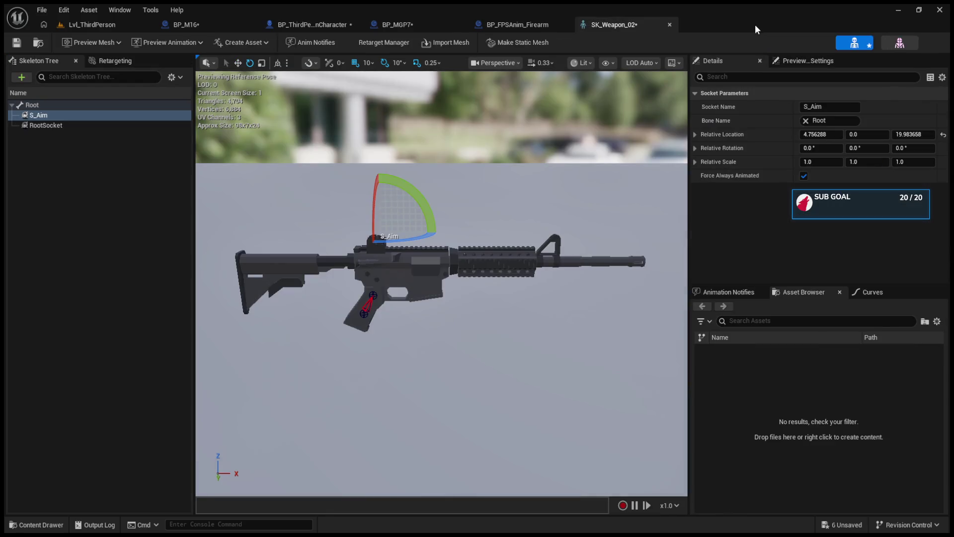
left_click(669, 25)
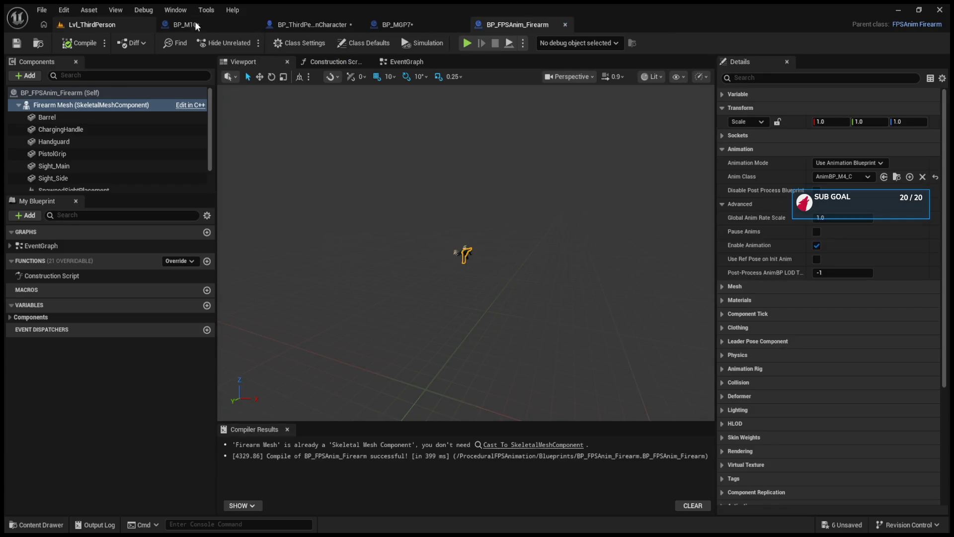
Look over BP_M16, BP_ThirdPersonCharacter and BP_MGP7, then select MGP7_Rigged_Skeleton in the level editor.
left_click(189, 22)
left_click(318, 22)
left_click(408, 18)
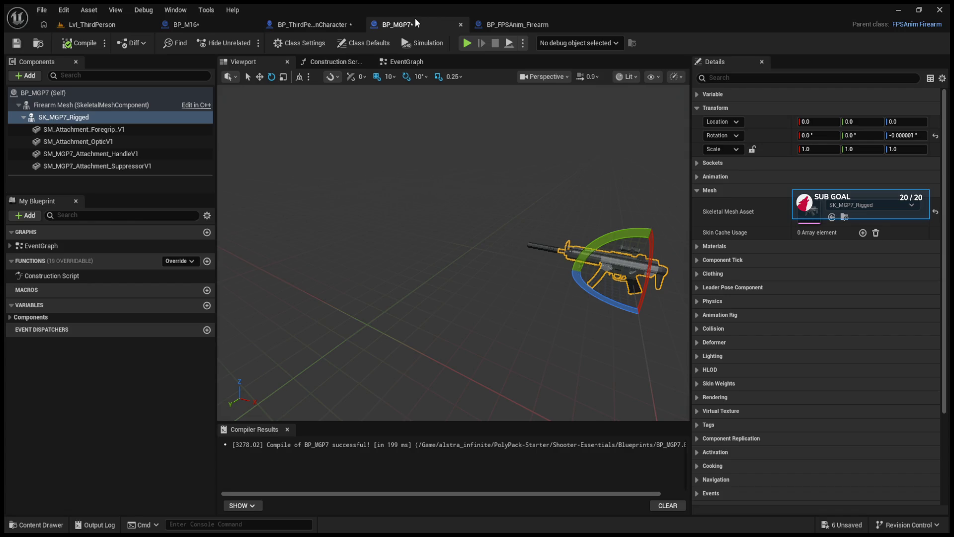
left_click(198, 23)
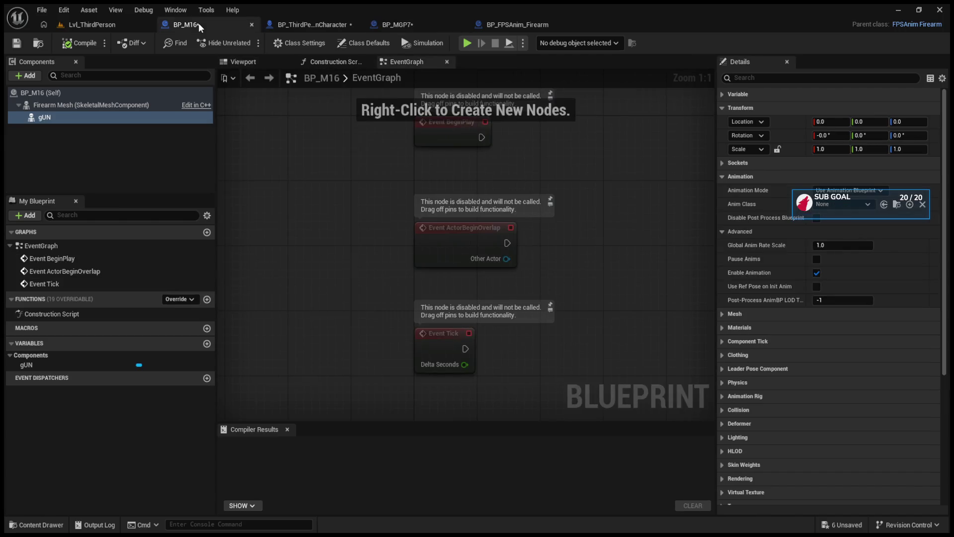
left_click(290, 24)
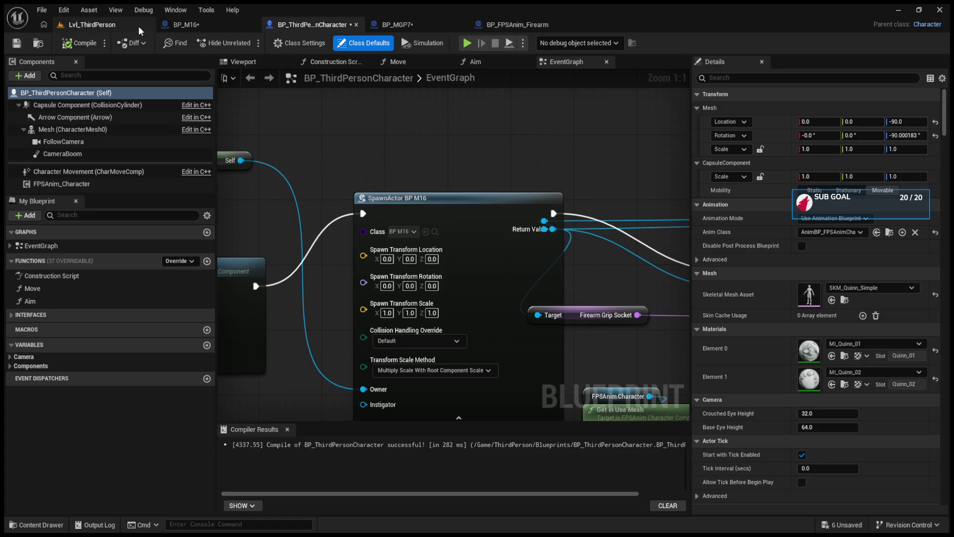
left_click(181, 23)
left_click(99, 22)
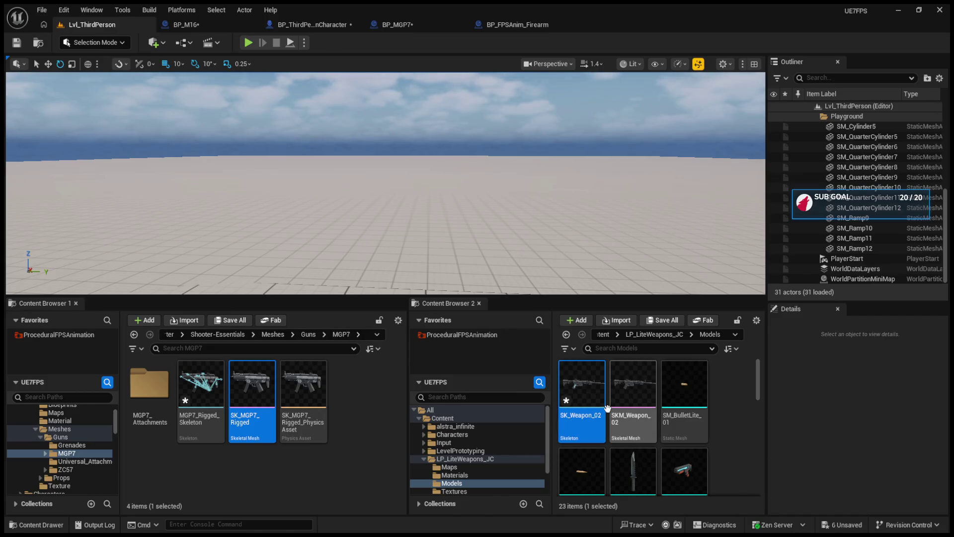
left_click(198, 396)
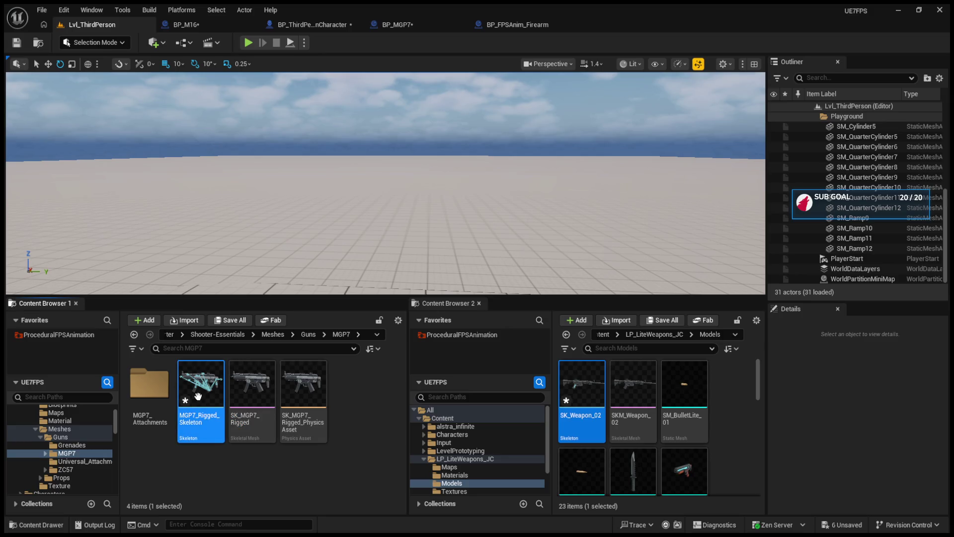
Open MGP7_Rigged_Skeleton and select the S_Aim socket with the move gizmo.
double_click(199, 396)
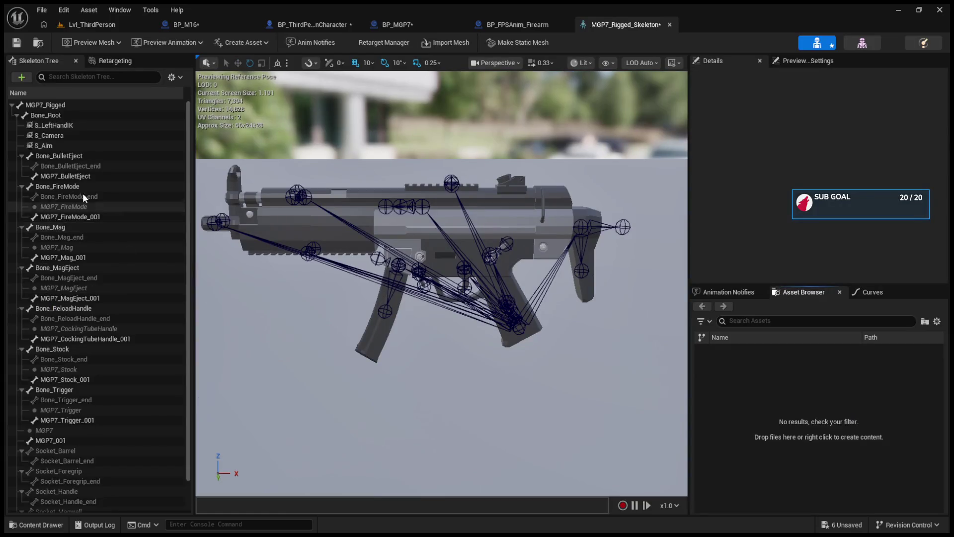
left_click(43, 145)
left_click(42, 136)
left_click(53, 125)
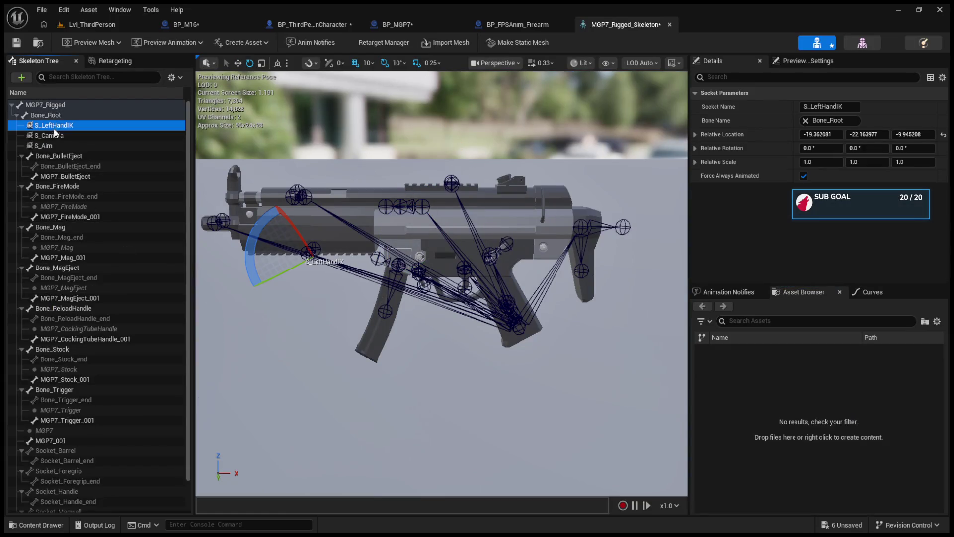
left_click(54, 147)
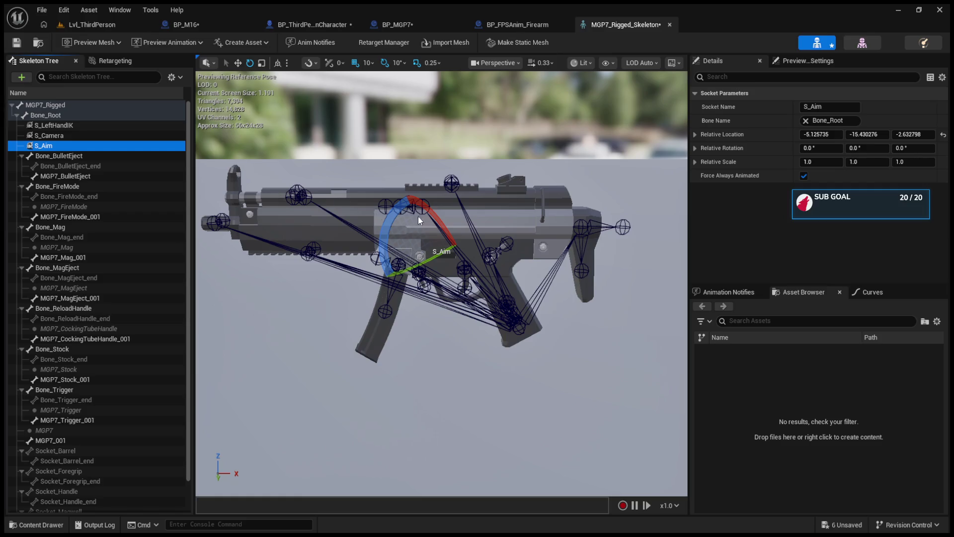
key("w")
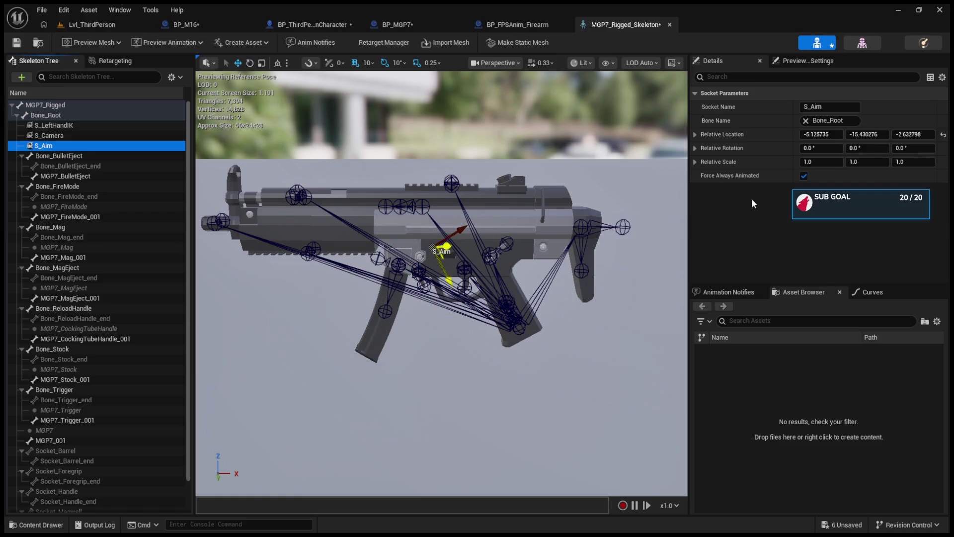
mouse_move(441, 284)
left_mouse_down()
mouse_move(441, 249)
mouse_move(442, 298)
left_mouse_up()
Zero S_Aim's location, raise it above the receiver in world space, and save the skeleton.
left_click(821, 135)
type("0")
left_click(942, 135)
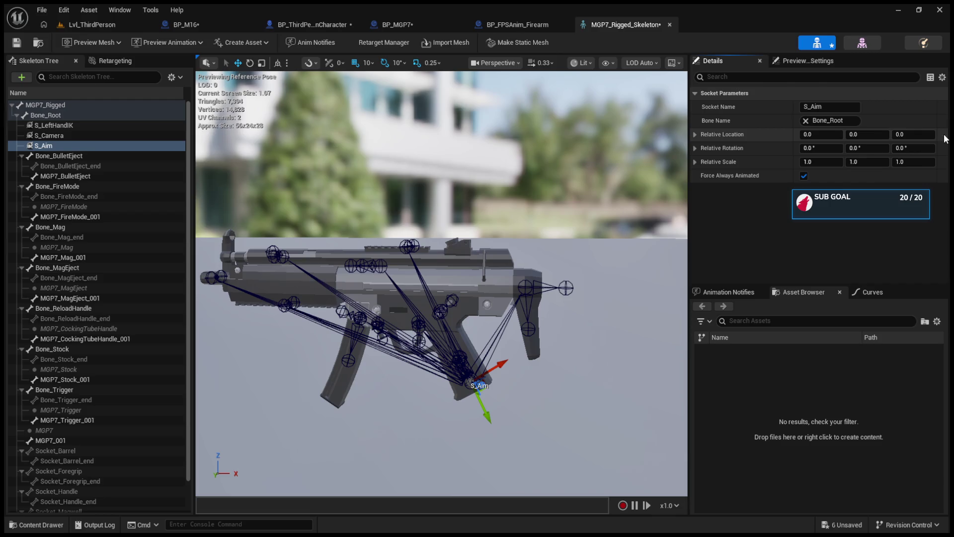
left_click(277, 62)
left_click_drag(468, 335, 467, 191)
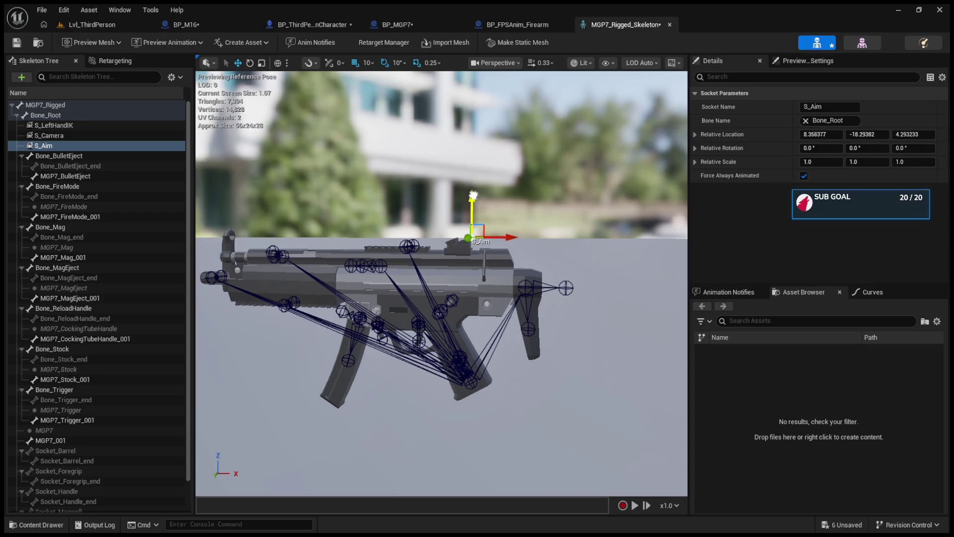
left_click_drag(503, 236, 447, 237)
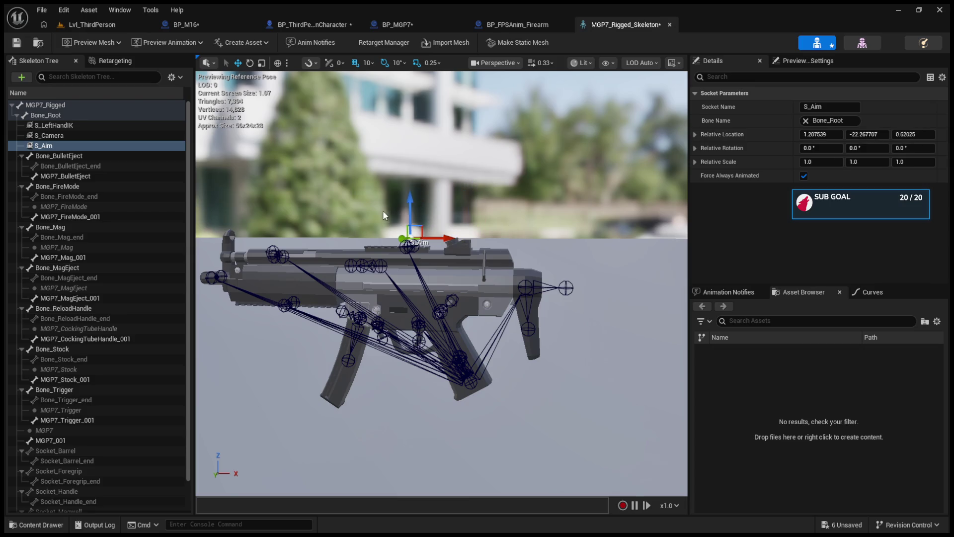
left_click(17, 42)
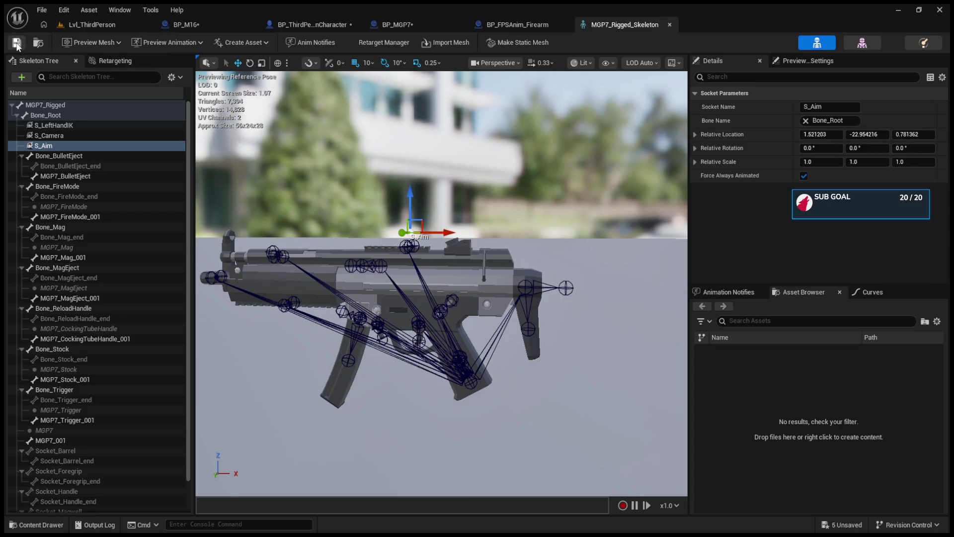
left_click(308, 25)
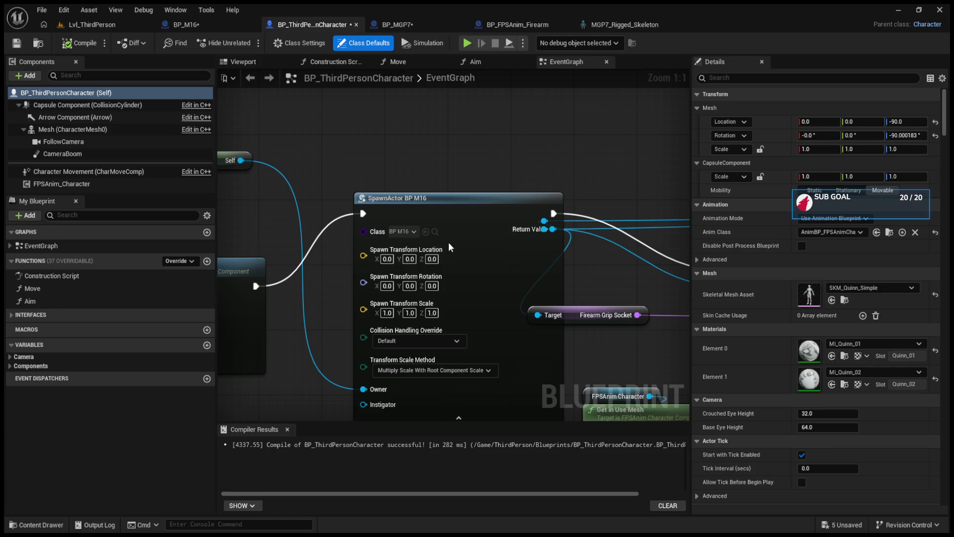
Switch the SpawnActor class from BP_M16 to BP_MGP7 and play-test it in Lvl_ThirdPerson.
left_click(426, 232)
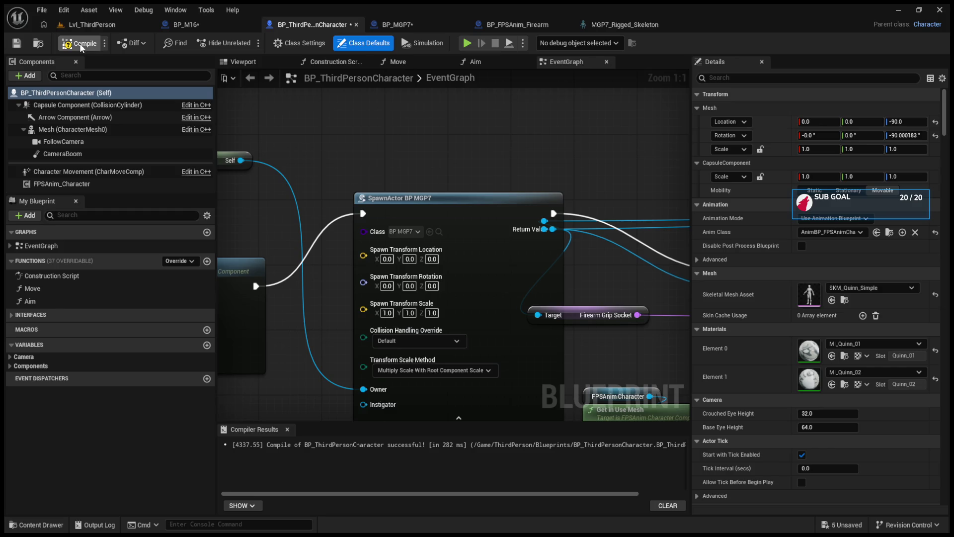
left_click(86, 22)
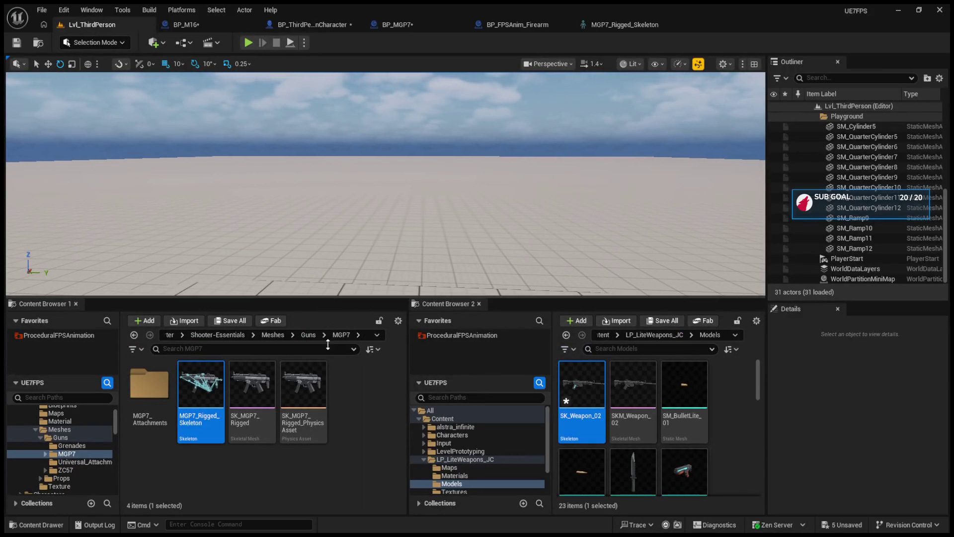
left_click_drag(329, 297, 329, 373)
left_click(247, 43)
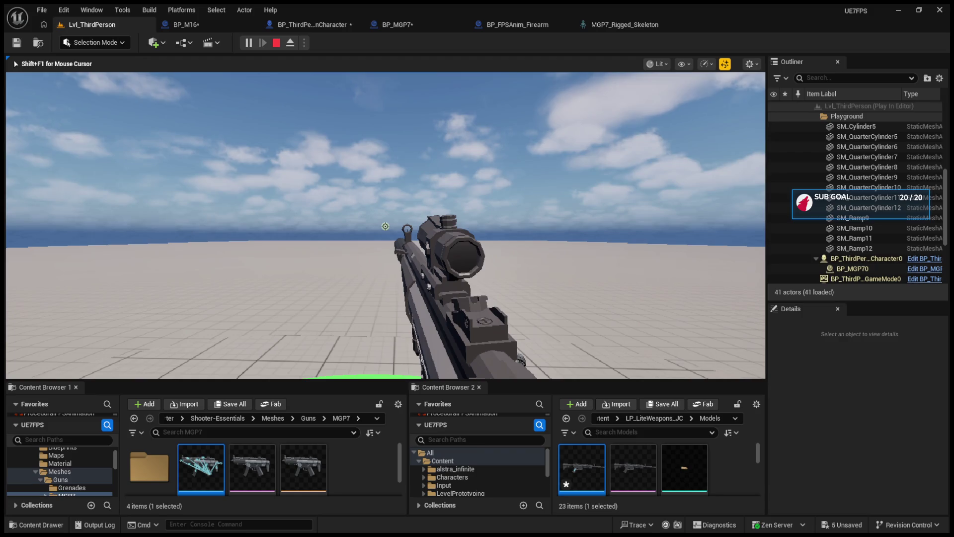
key("Escape")
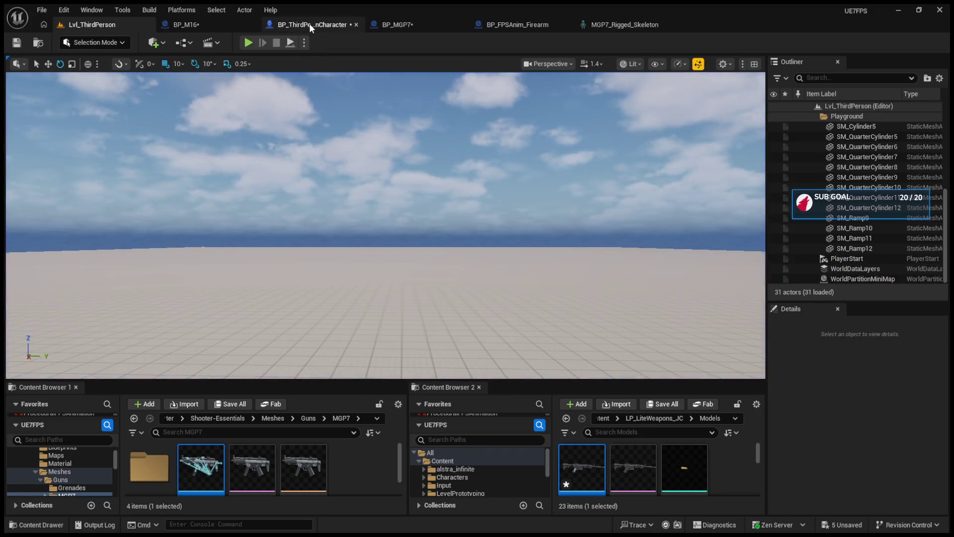
left_click(309, 24)
scroll(737, 393, "down", 15)
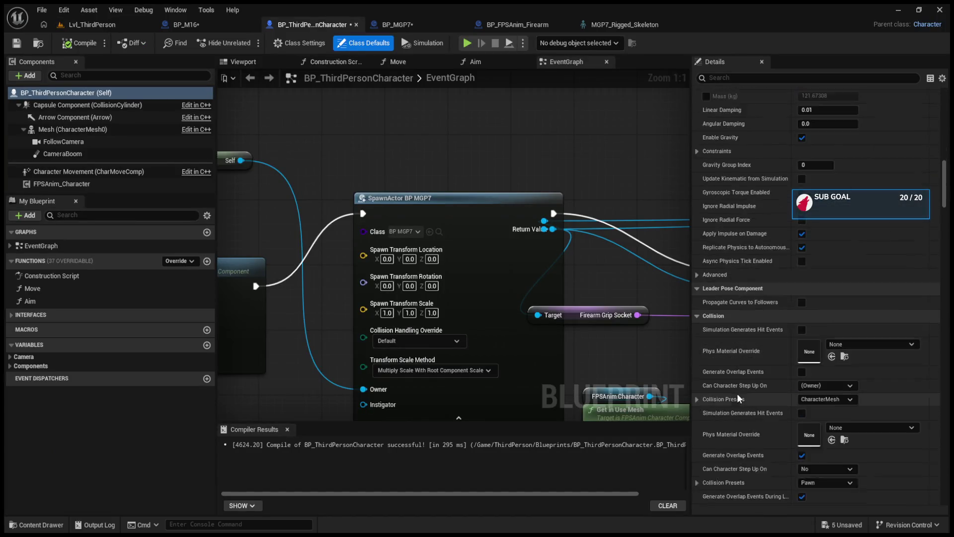
Inspect the Firearm Mesh component's Animation settings in BP_MGP7.
left_click(400, 25)
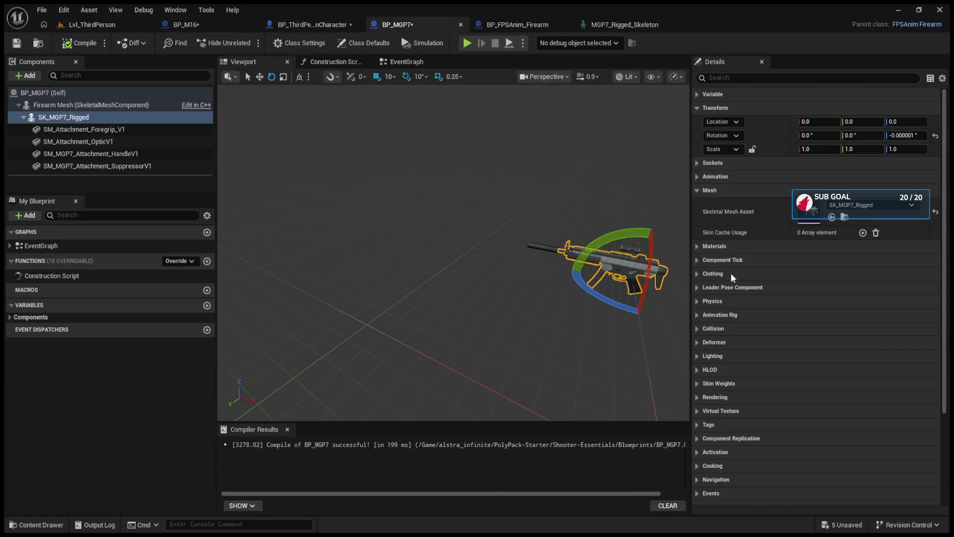
left_click(107, 107)
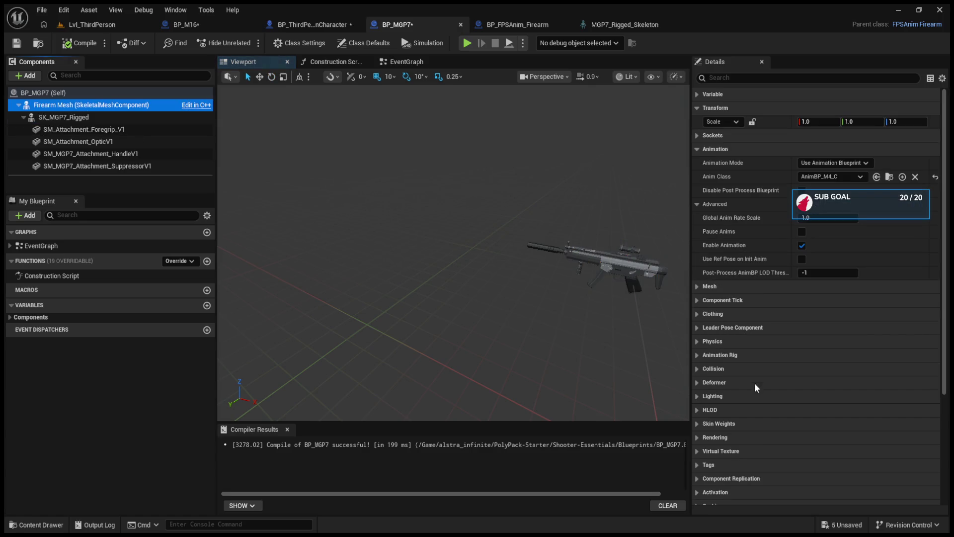
scroll(753, 385, "down", 5)
scroll(751, 388, "up", 3)
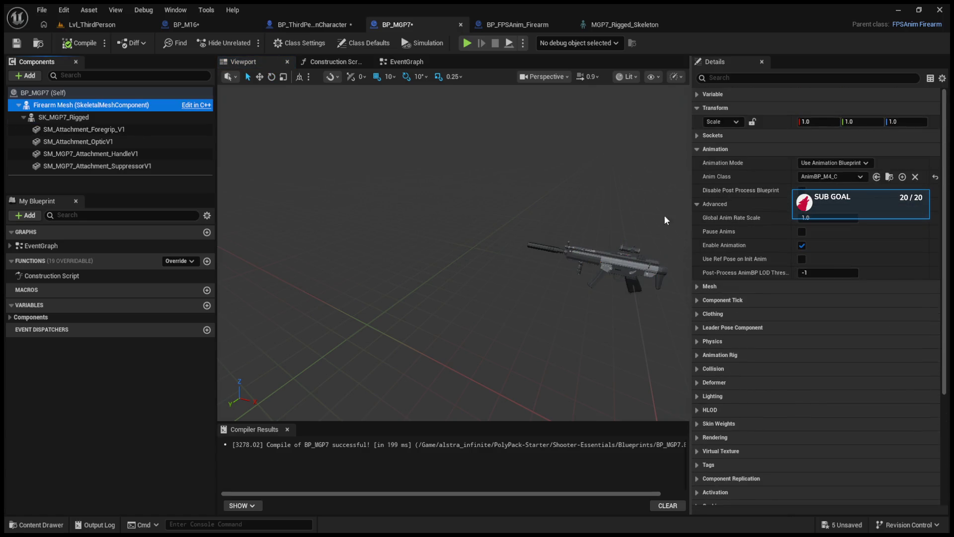
left_click(698, 148)
left_click(699, 149)
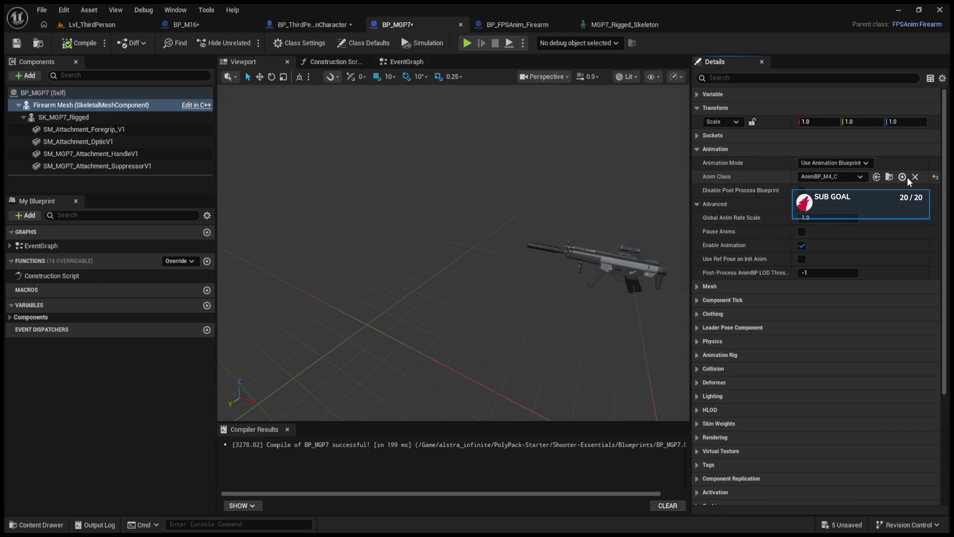
left_click(697, 150)
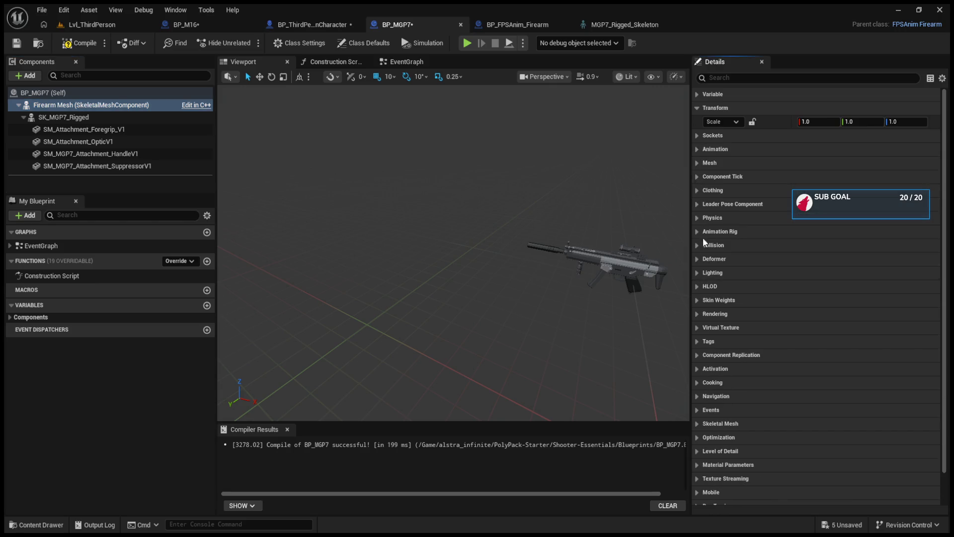
scroll(701, 382, "down", 2)
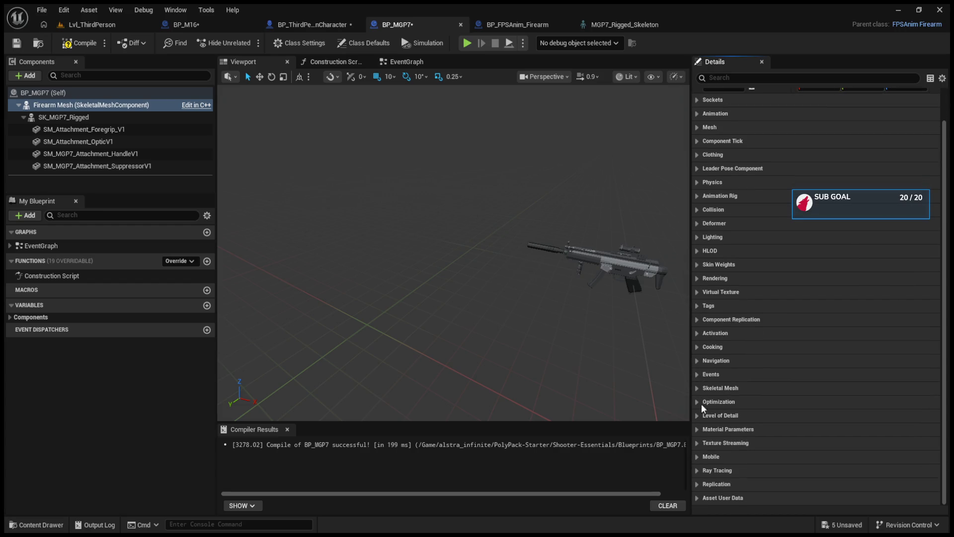
scroll(706, 428, "up", 2)
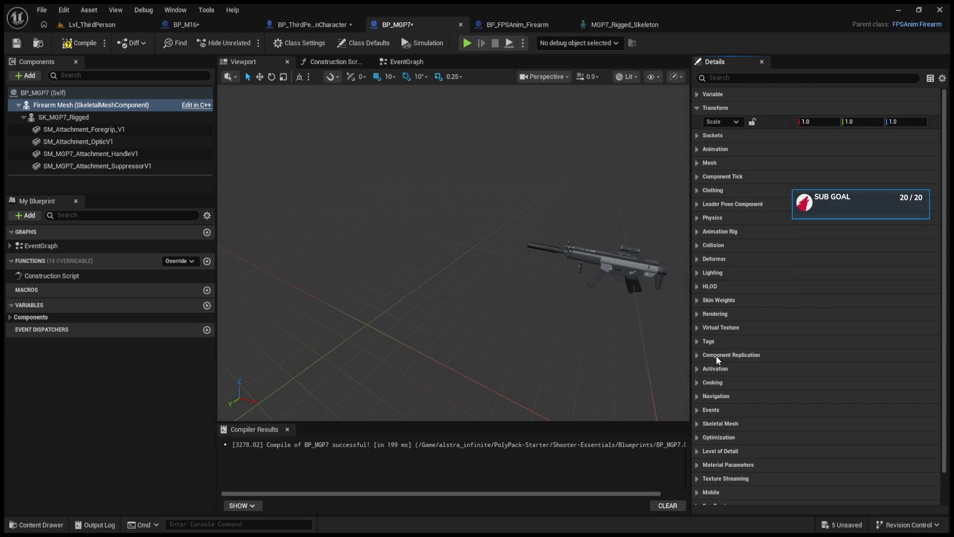
In BP_MGP7's class defaults, untick Used Fixed Camera Distance and Use Left Hand IK.
left_click(70, 92)
scroll(766, 344, "down", 5)
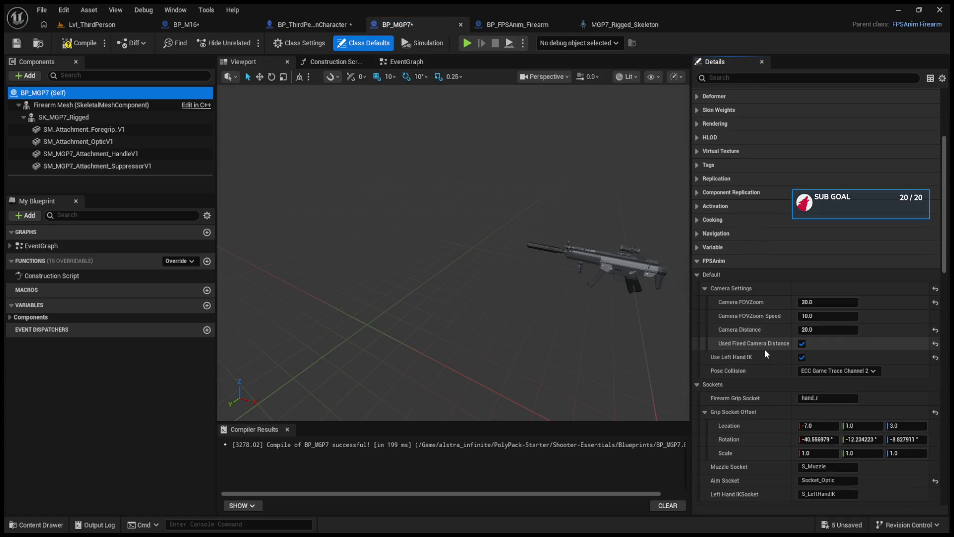
left_click(800, 343)
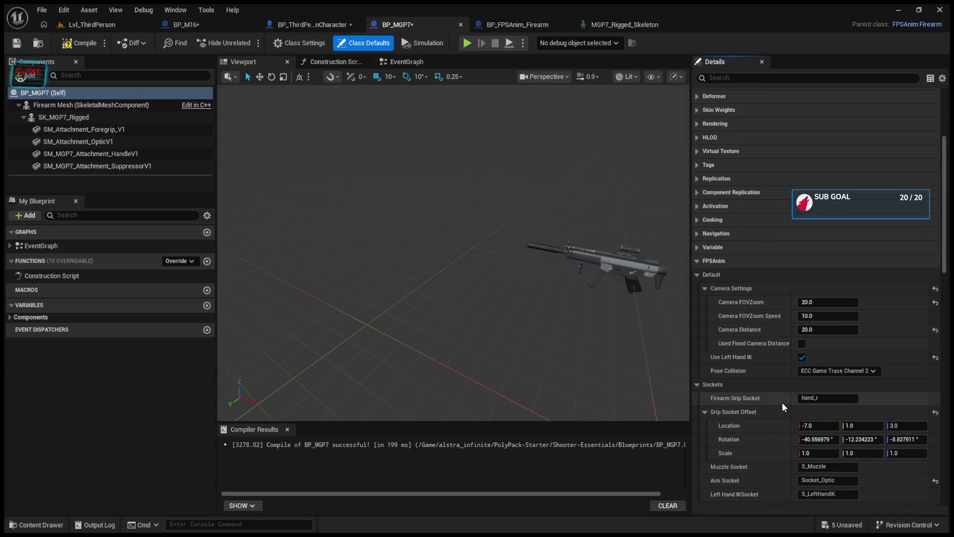
left_click(801, 357)
scroll(762, 353, "down", 2)
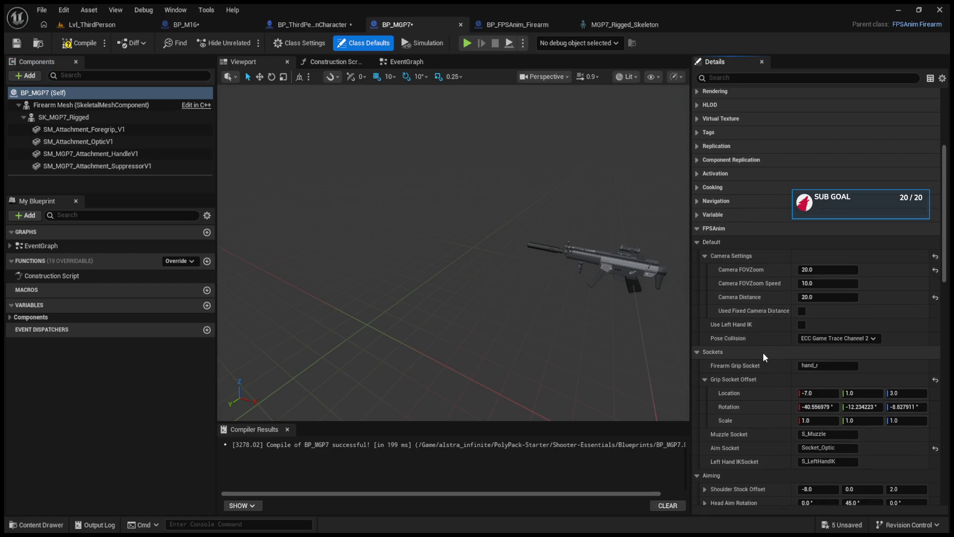
scroll(763, 357, "down", 1)
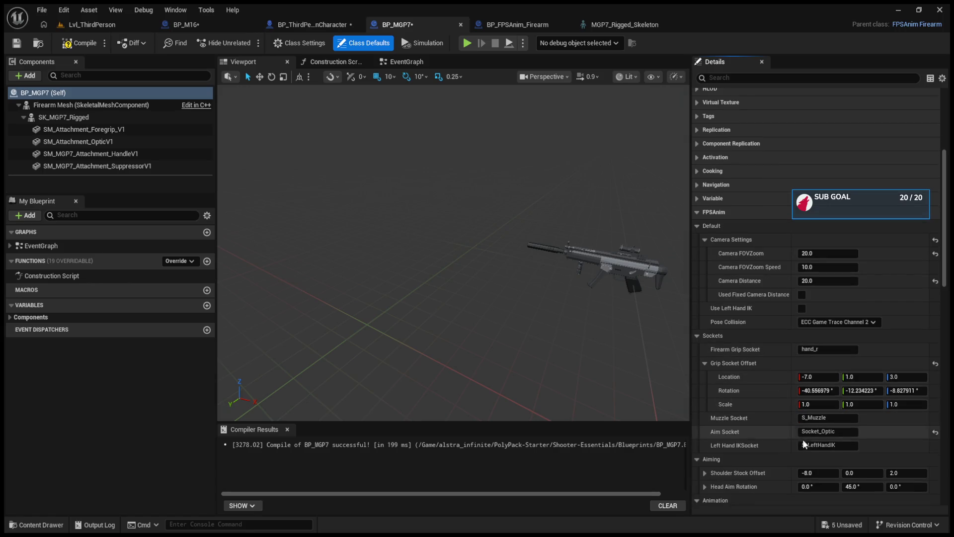
Change the Aim Socket from Socket_Optic to S_Aim and compile BP_MGP7.
left_click(517, 25)
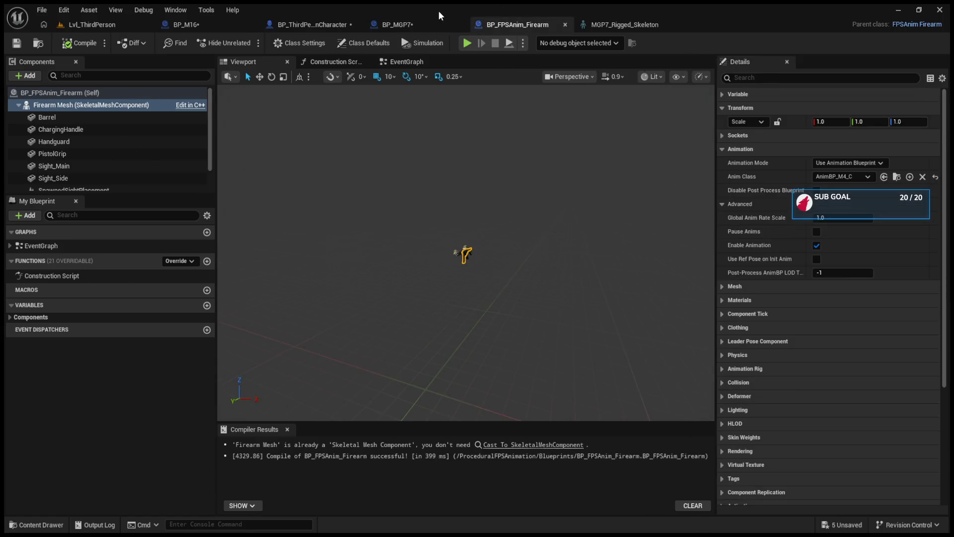
left_click(441, 22)
left_click(827, 432)
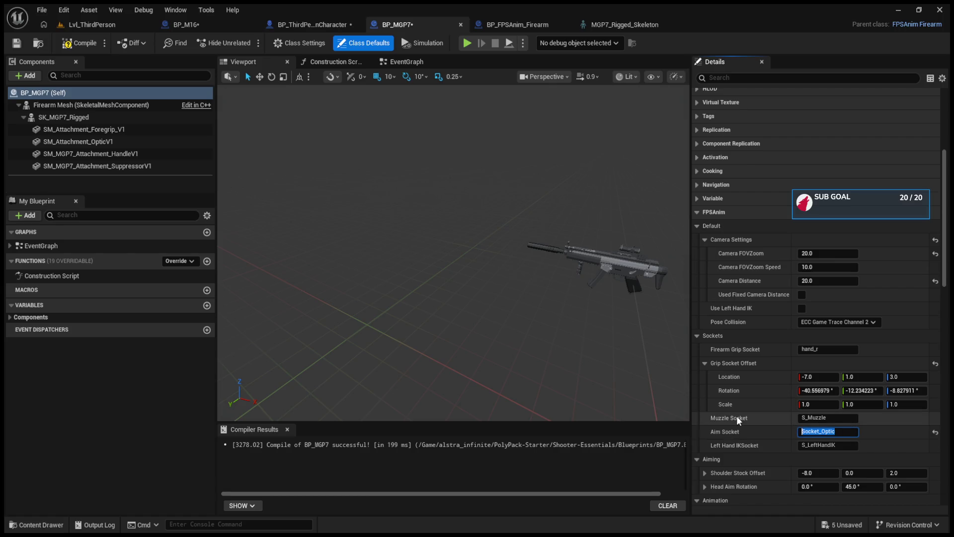
type("S_O")
key("BackSpace")
type("A")
type("im")
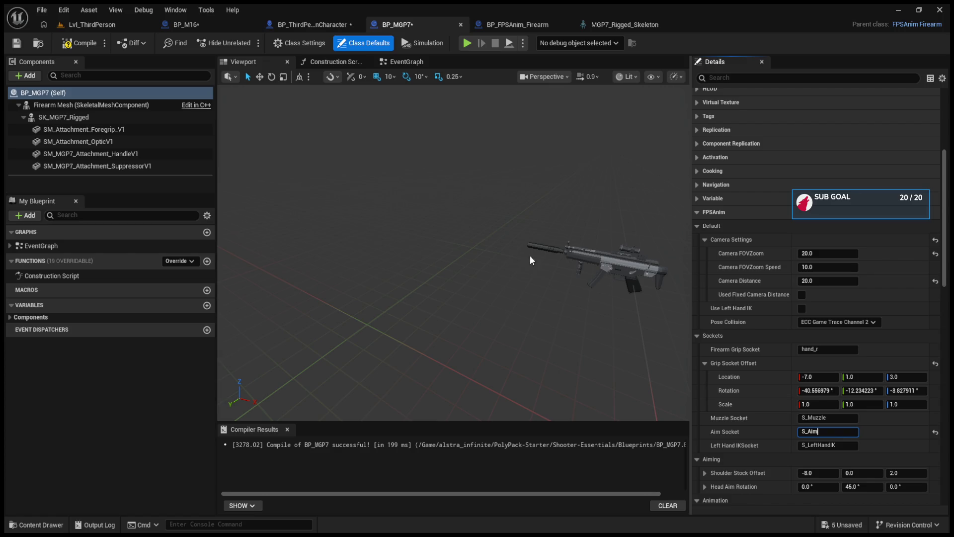
left_click(73, 46)
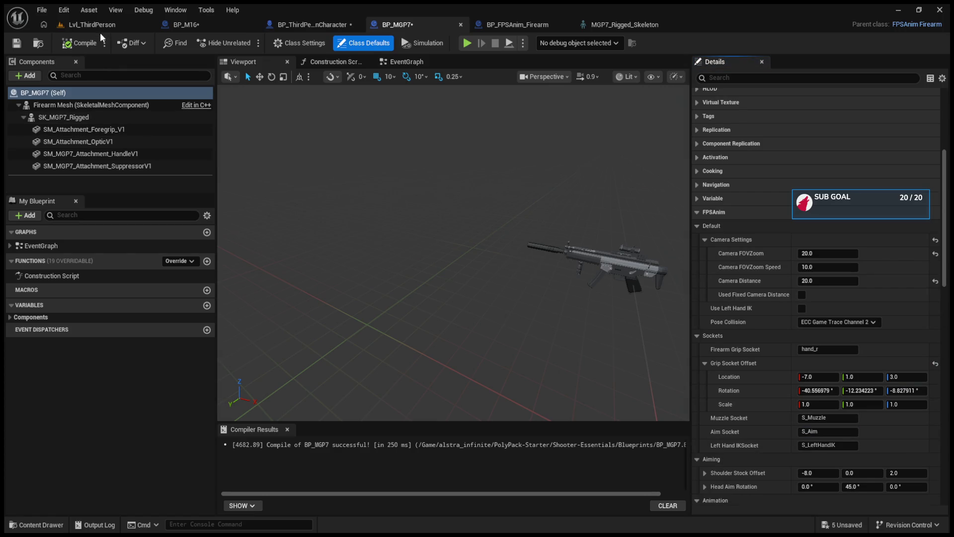
left_click(88, 24)
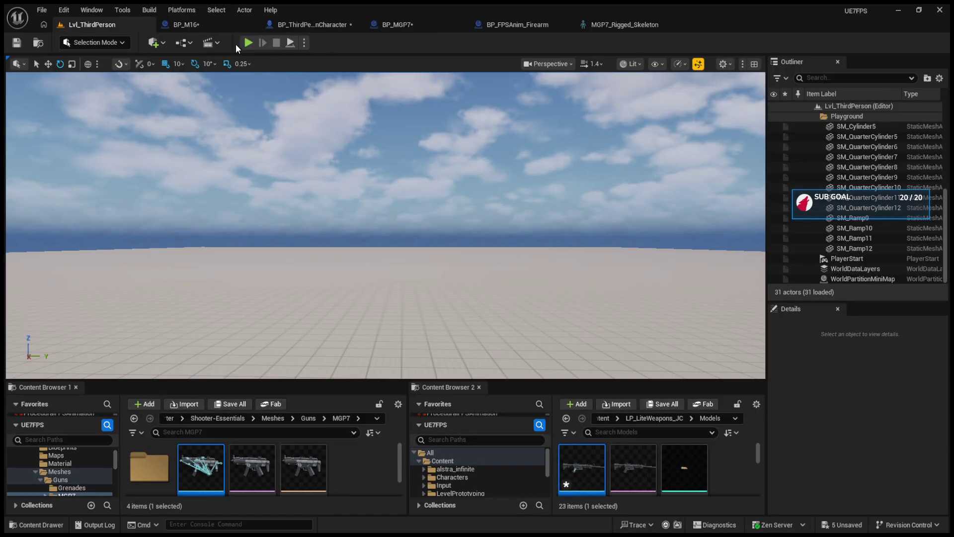
Run a quick play test, then raise BP_MGP7's camera distance to about 238.
left_click(248, 42)
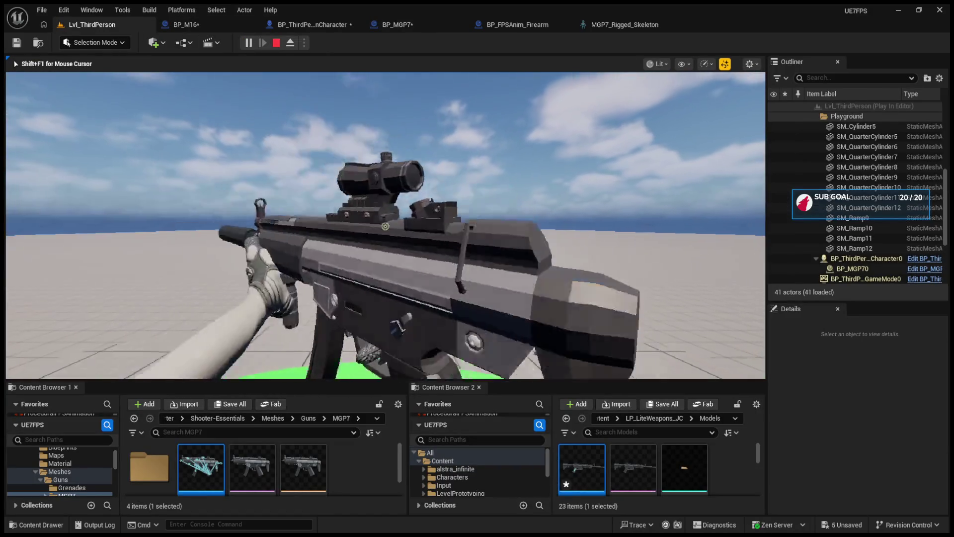
key("Escape")
left_click(204, 23)
left_click(314, 25)
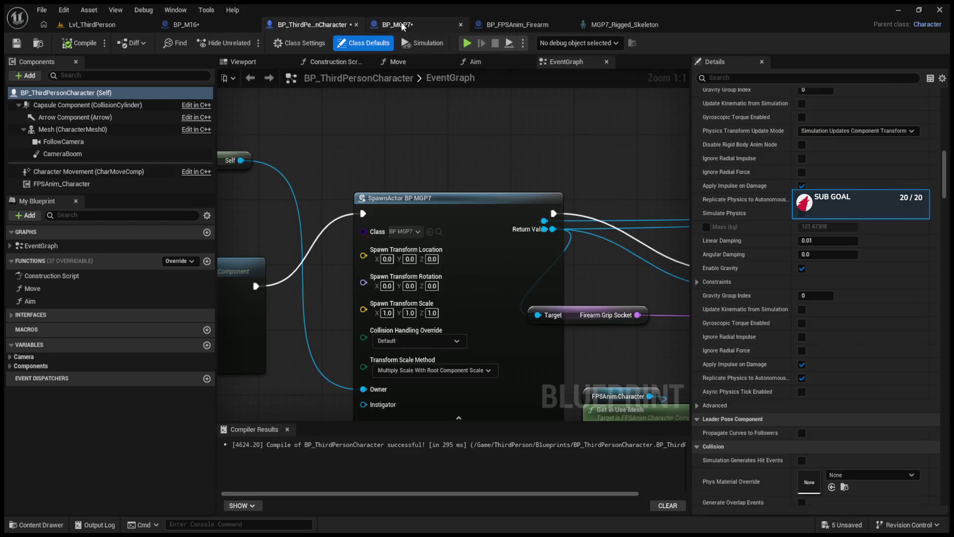
left_click(401, 24)
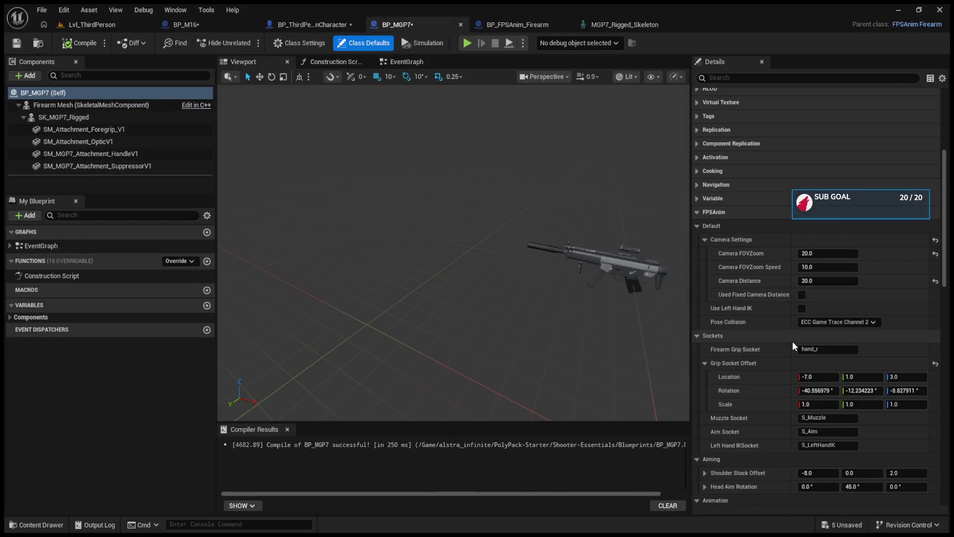
left_click_drag(815, 281, 864, 281)
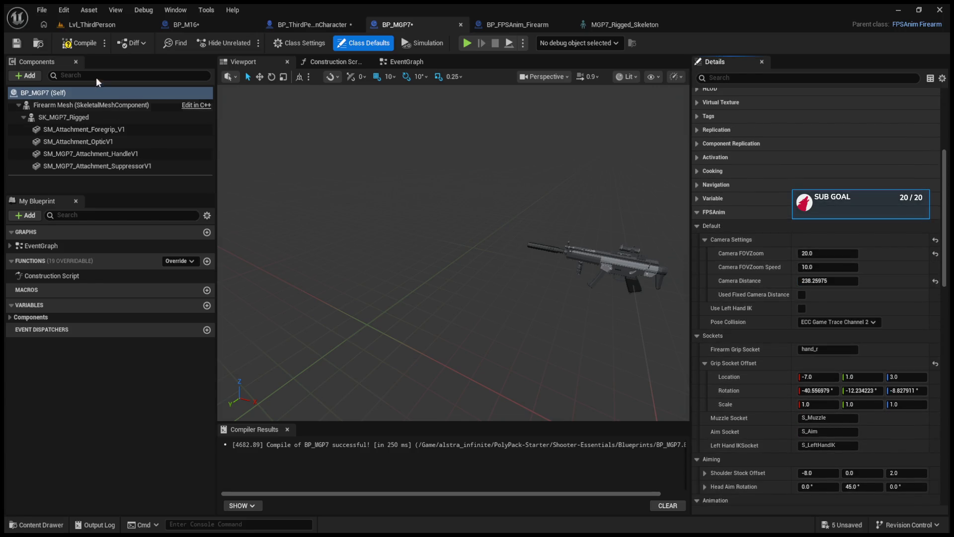
Play-test aiming down the MGP7 sights and back to the hip, then run another test.
left_click(88, 25)
left_click(254, 44)
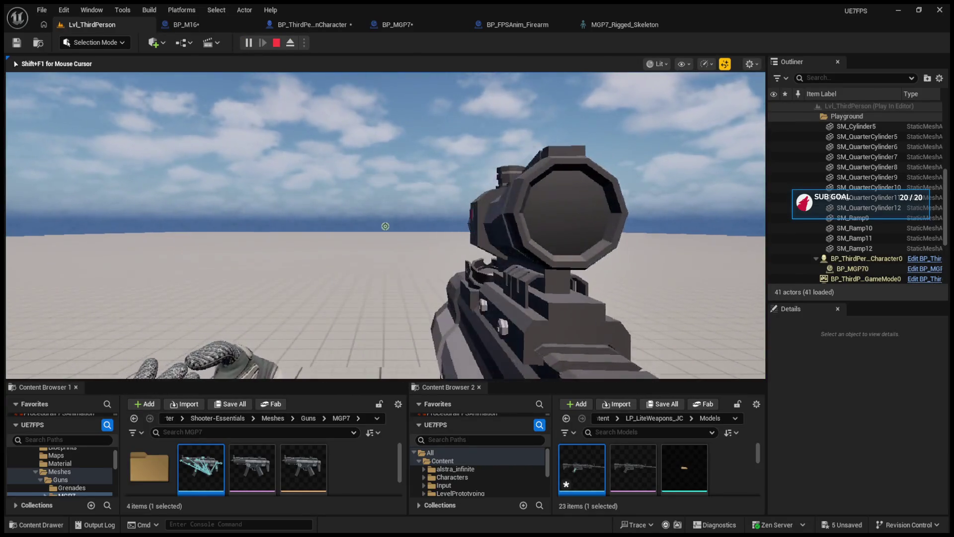
right_click(385, 226)
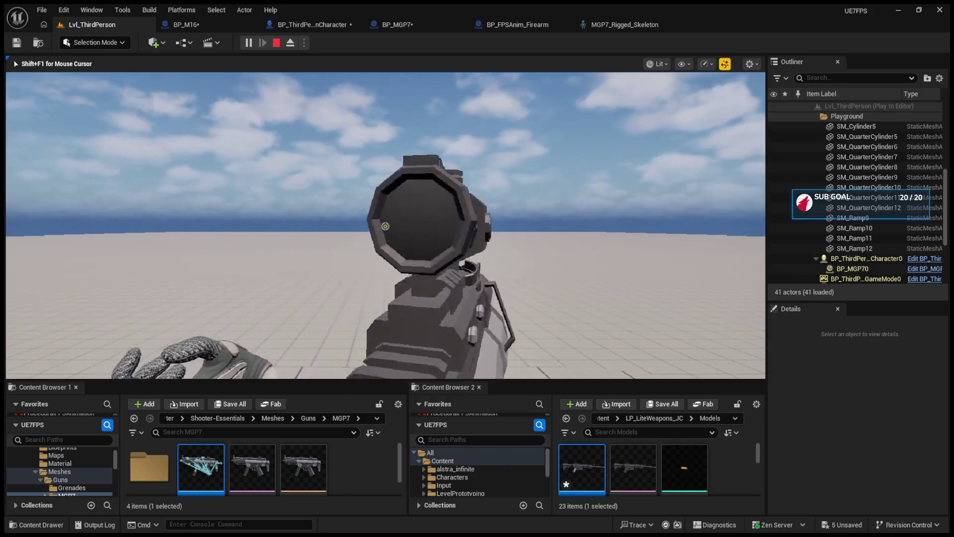
right_click(385, 226)
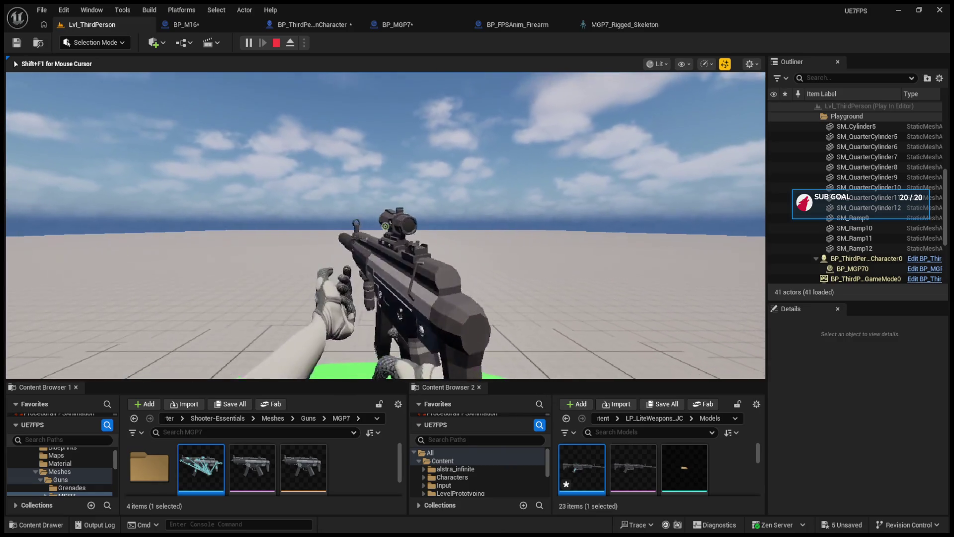
key("Escape")
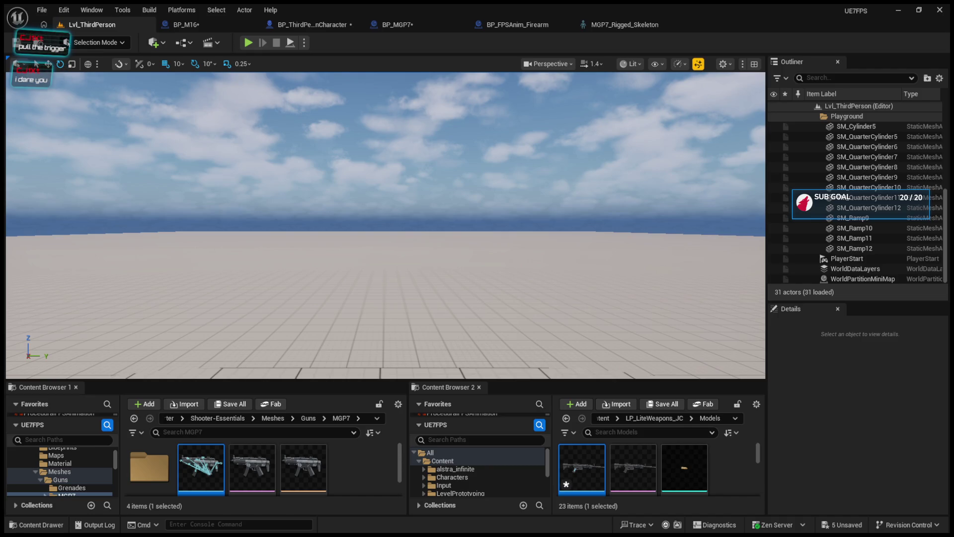
key("alt+p")
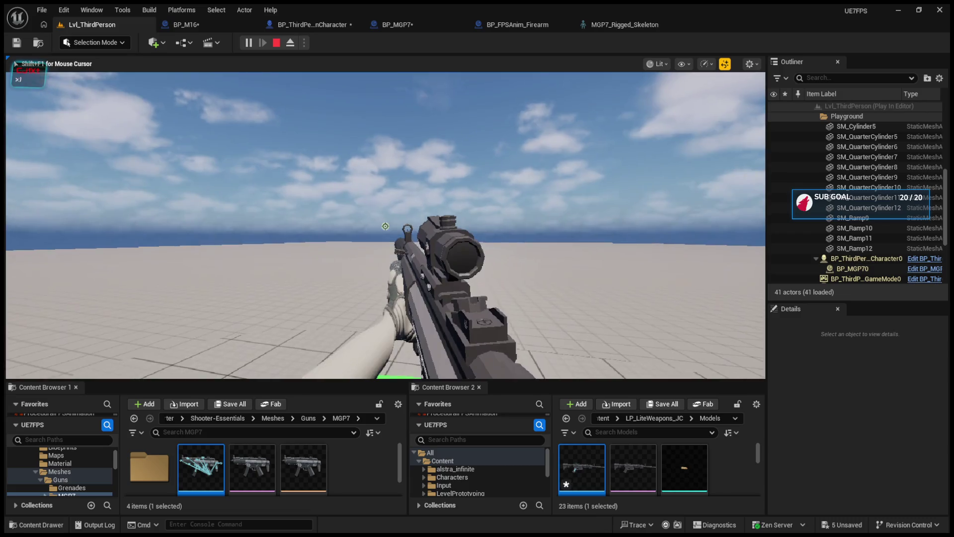
key("Escape")
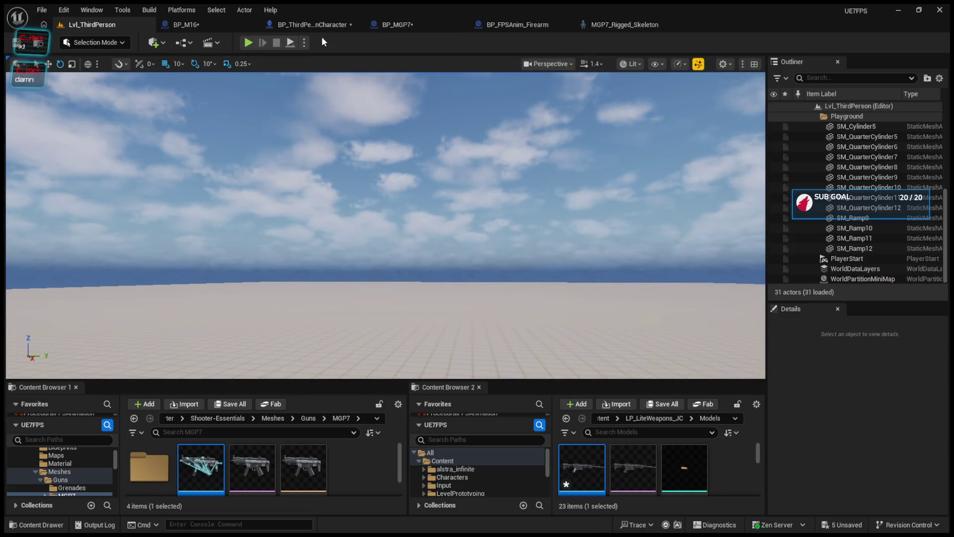
left_click(398, 24)
Inspect the S_Camera, S_LeftHandIK and S_Aim sockets on the MGP7_Rigged_Skeleton.
left_click(491, 24)
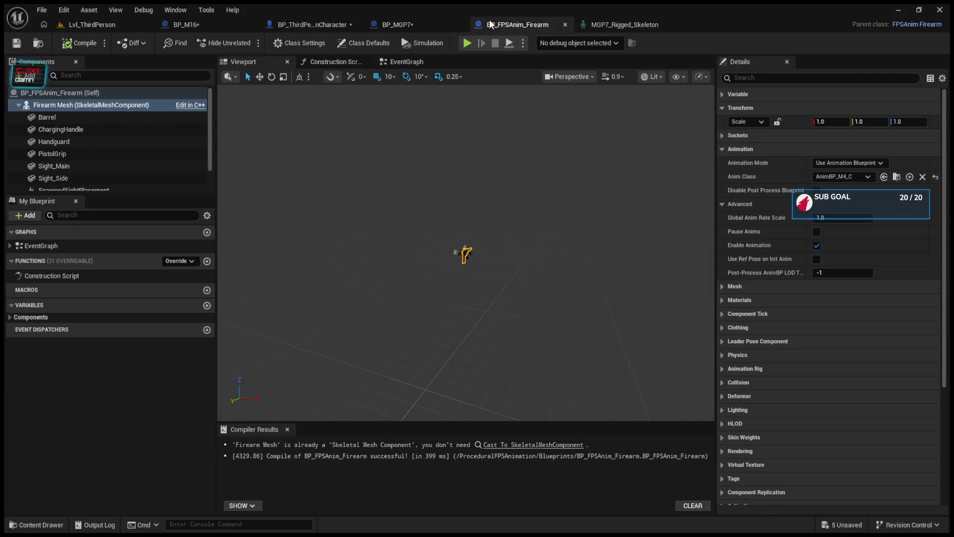
left_click(611, 25)
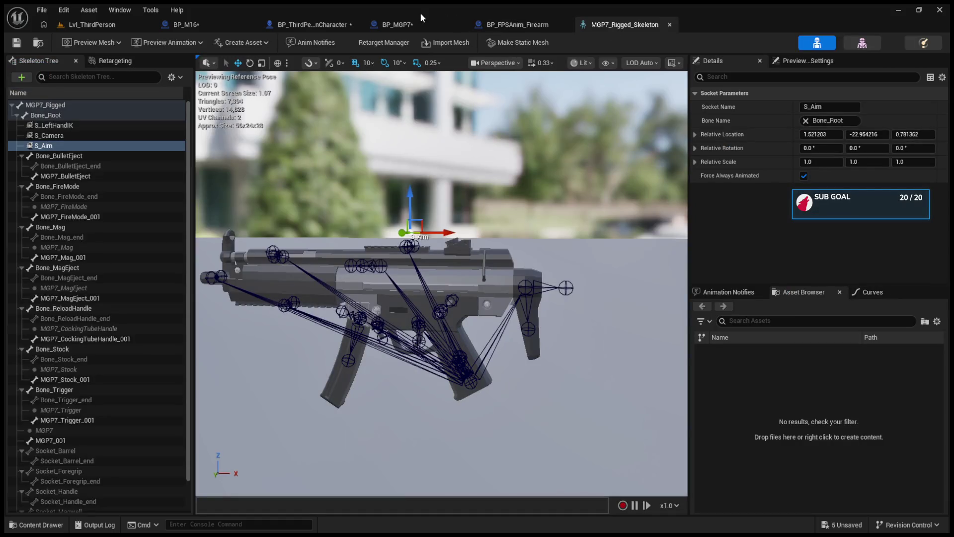
left_click(419, 23)
left_click(547, 24)
left_click(594, 20)
left_click(122, 136)
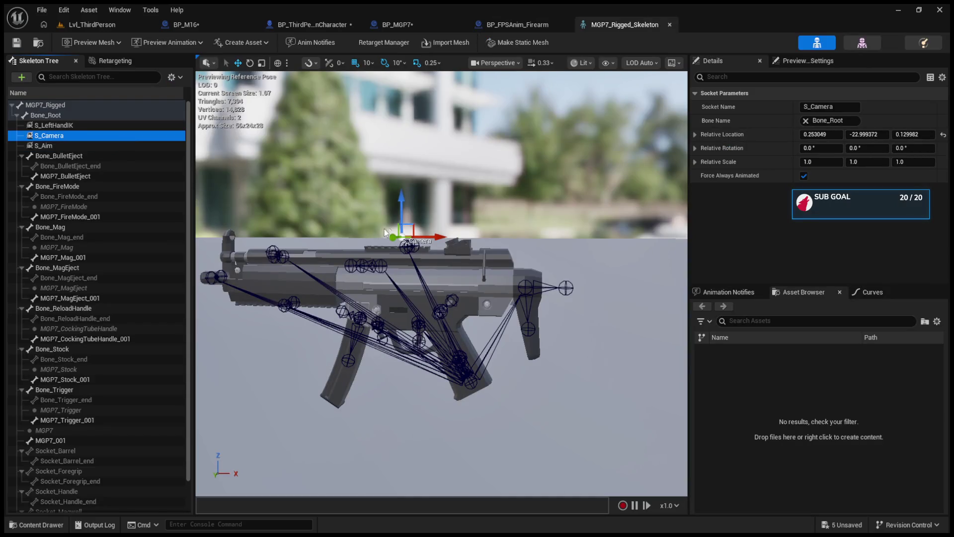
left_click(91, 126)
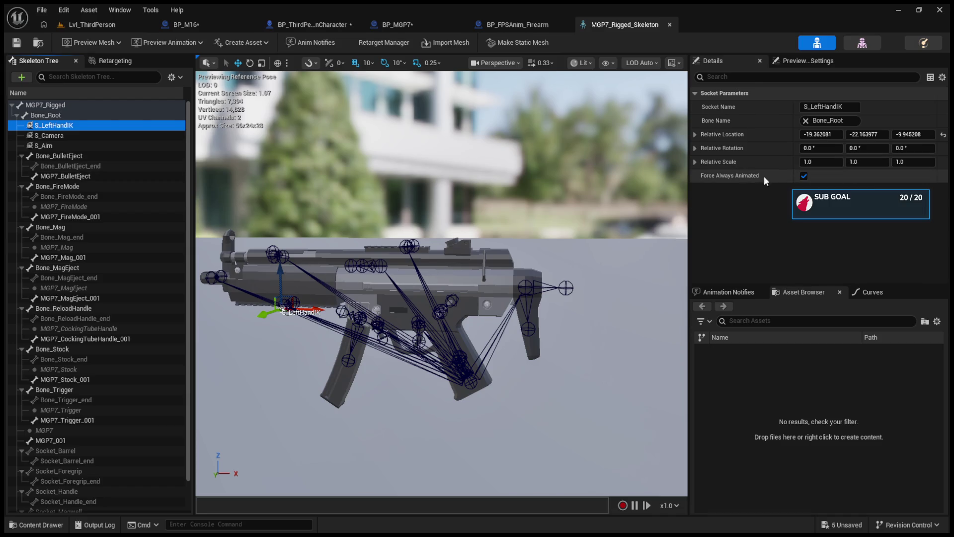
mouse_move(365, 213)
left_mouse_down()
mouse_move(390, 234)
mouse_move(365, 213)
mouse_move(517, 215)
left_mouse_up()
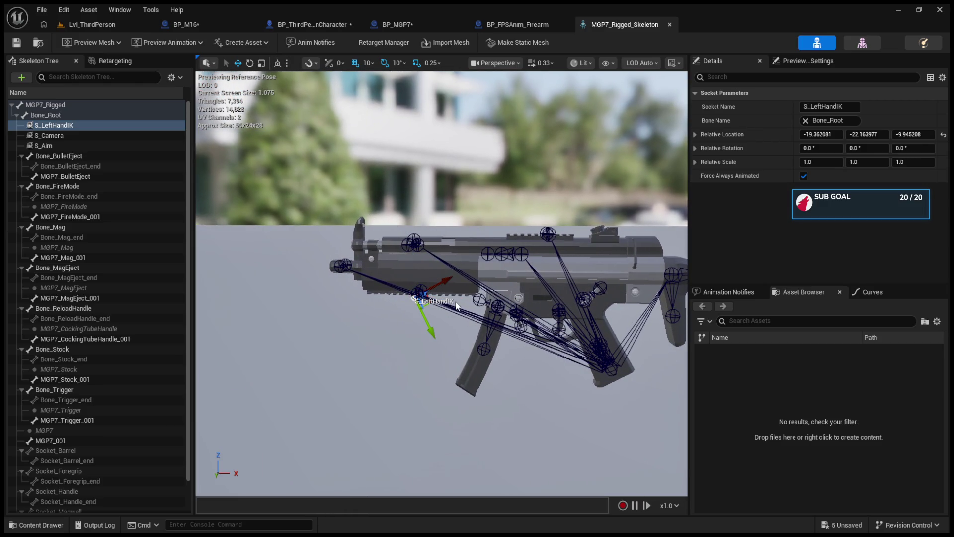
left_click(85, 139)
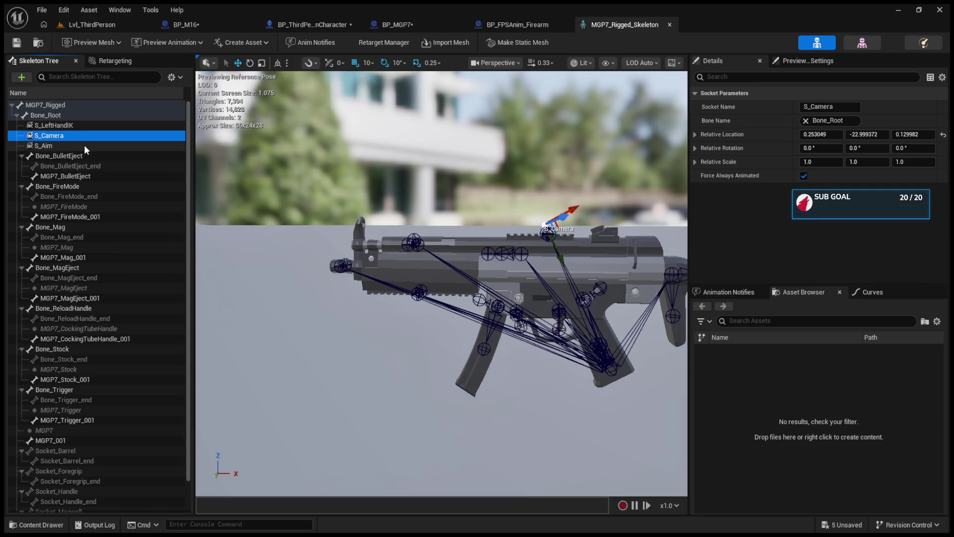
left_click(84, 144)
left_click(81, 136)
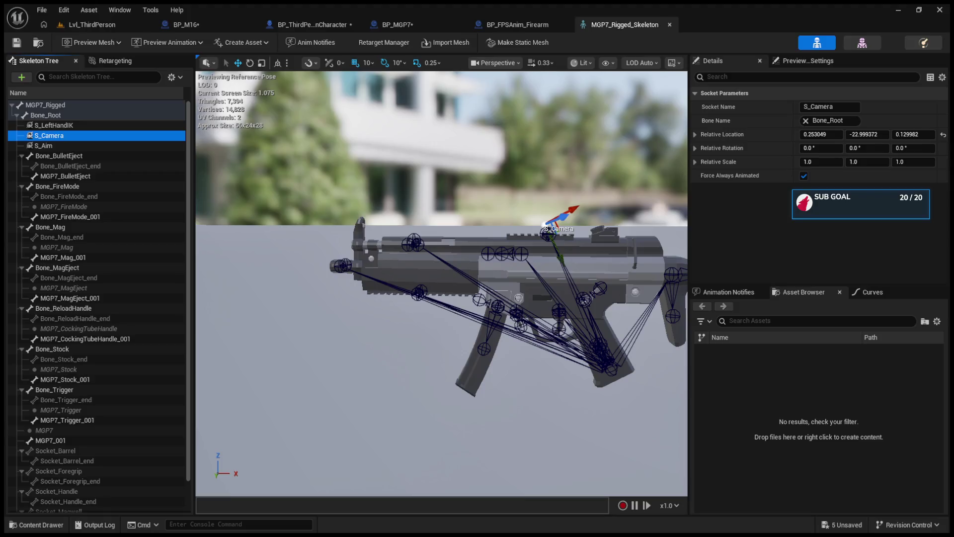
Review the Sockets section in BP_FPSAnim_Firearm's class defaults.
left_click(312, 24)
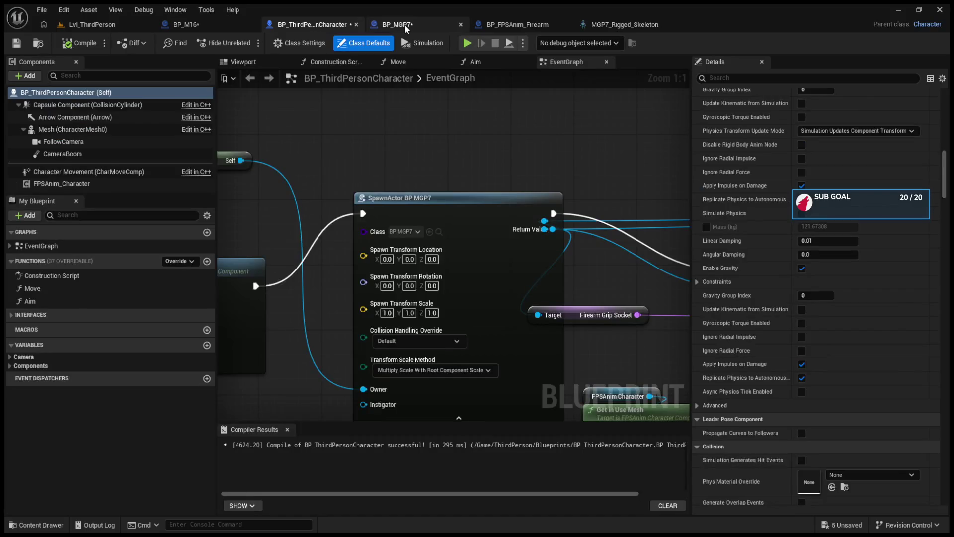
left_click(405, 25)
left_click(517, 25)
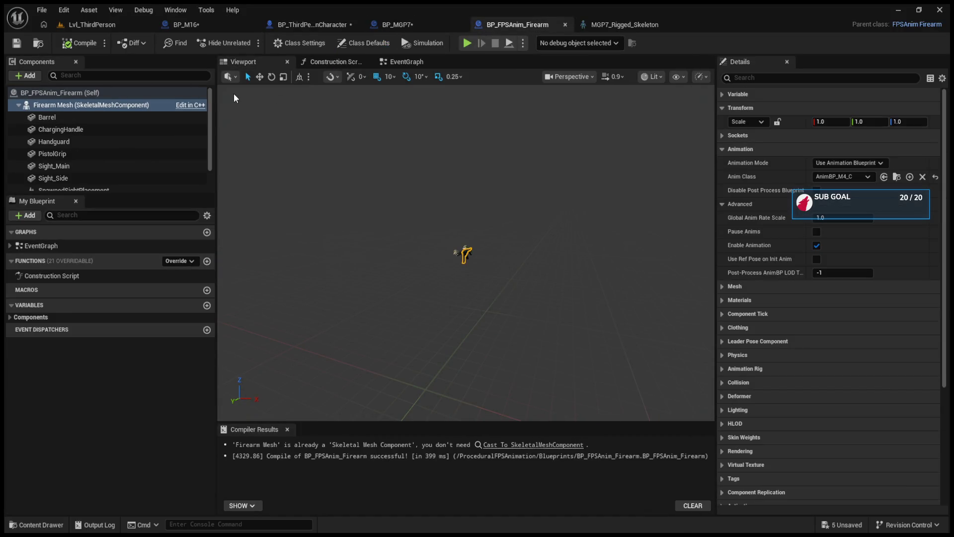
left_click(172, 92)
scroll(783, 346, "down", 2)
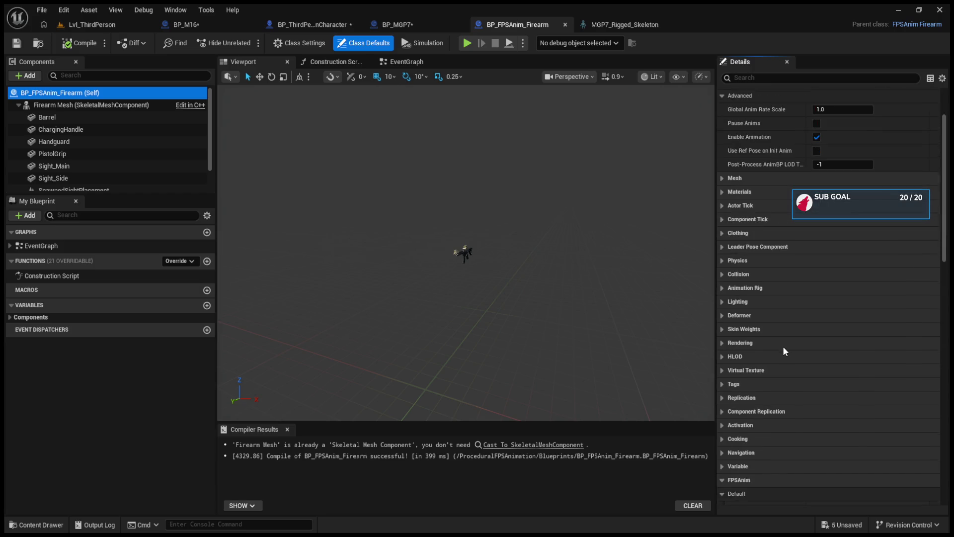
scroll(784, 348, "down", 2)
scroll(747, 388, "down", 3)
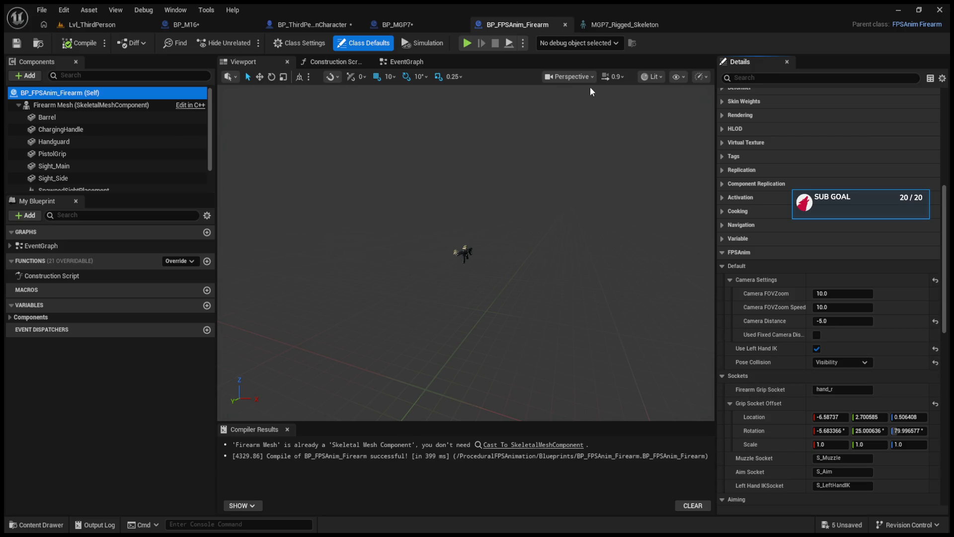
Recheck the S_LeftHandIK, S_Camera and S_Aim sockets against the firearm defaults, then return to BP_MGP7.
left_click(618, 25)
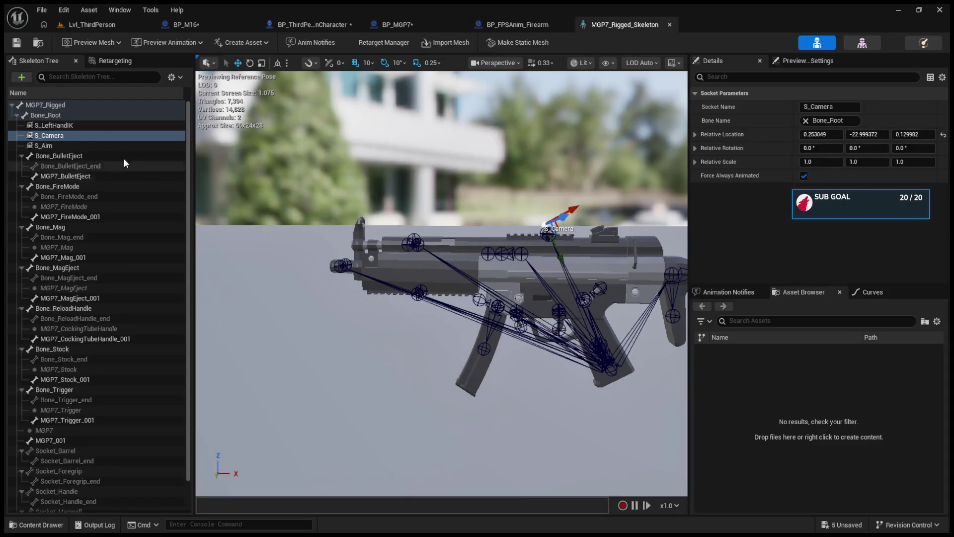
left_click(94, 126)
left_click(94, 134)
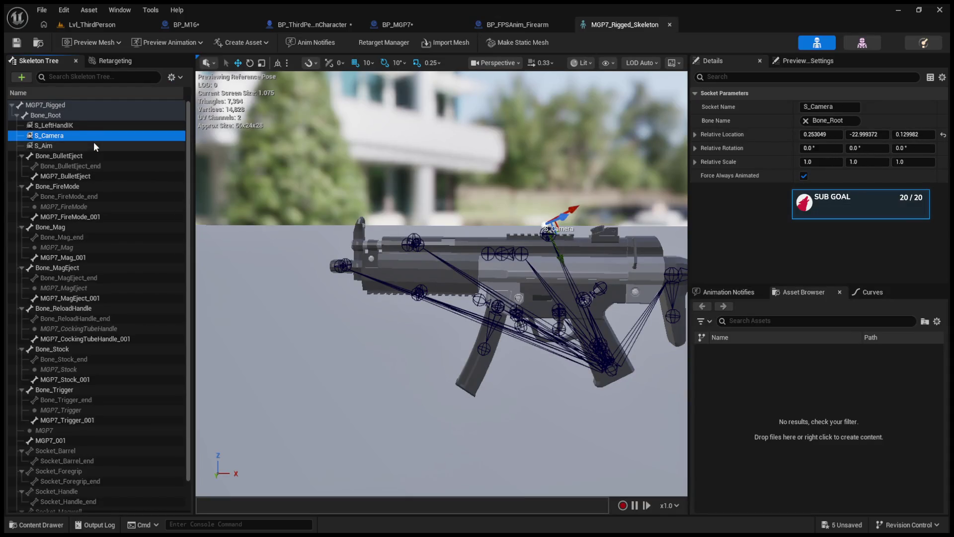
left_click(94, 144)
left_click(508, 24)
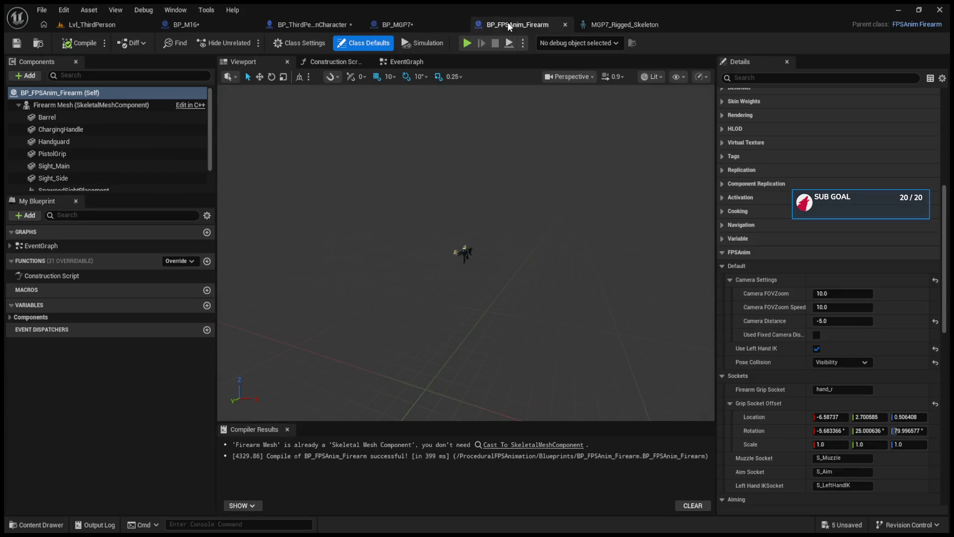
left_click(584, 22)
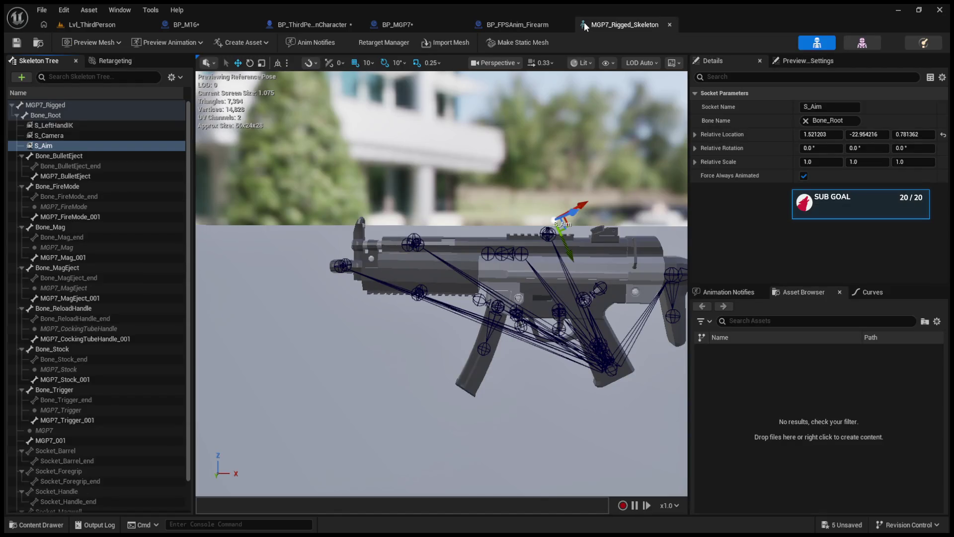
left_click(527, 24)
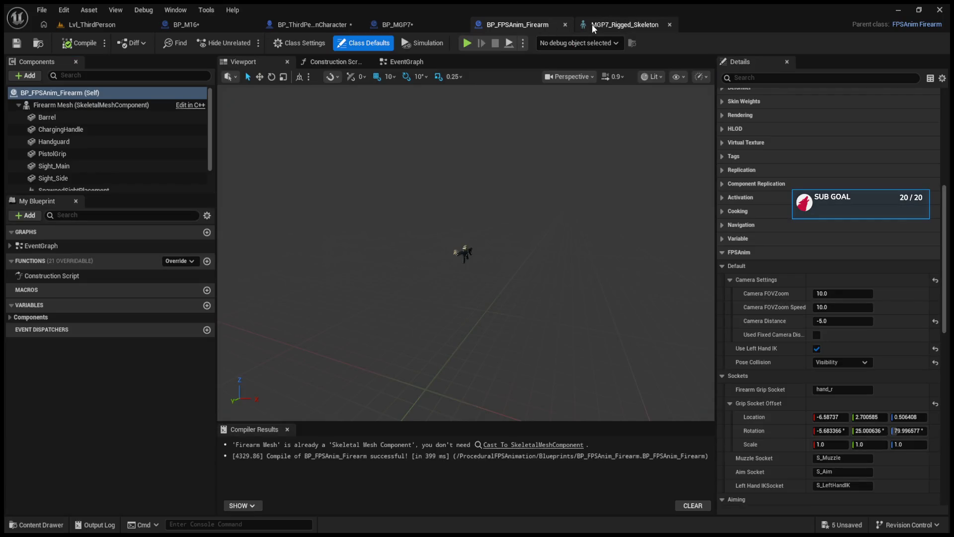
left_click(598, 25)
left_click(546, 25)
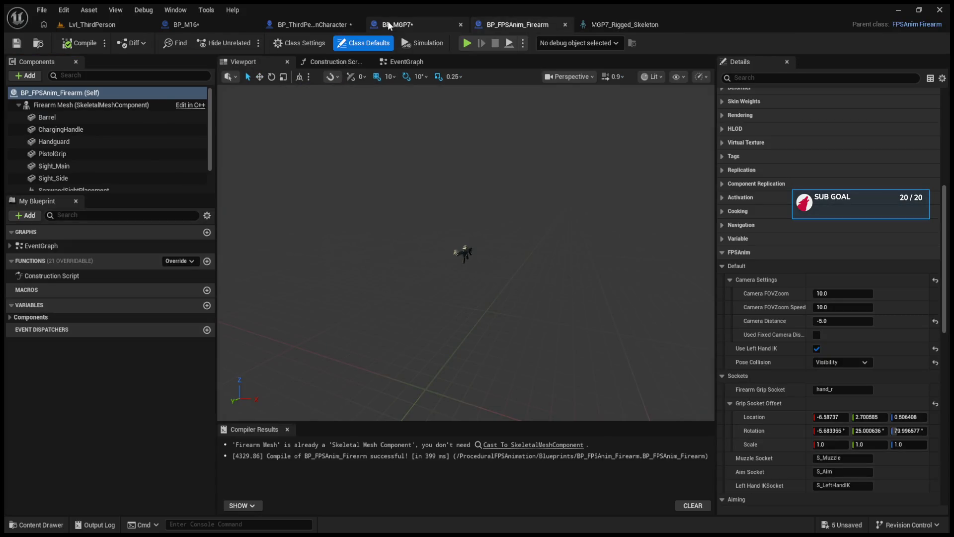
left_click(390, 25)
left_click(437, 191)
Frame the rifle and go through its attachments to select SM_MGP7_Attachment_HandleV1.
key("f")
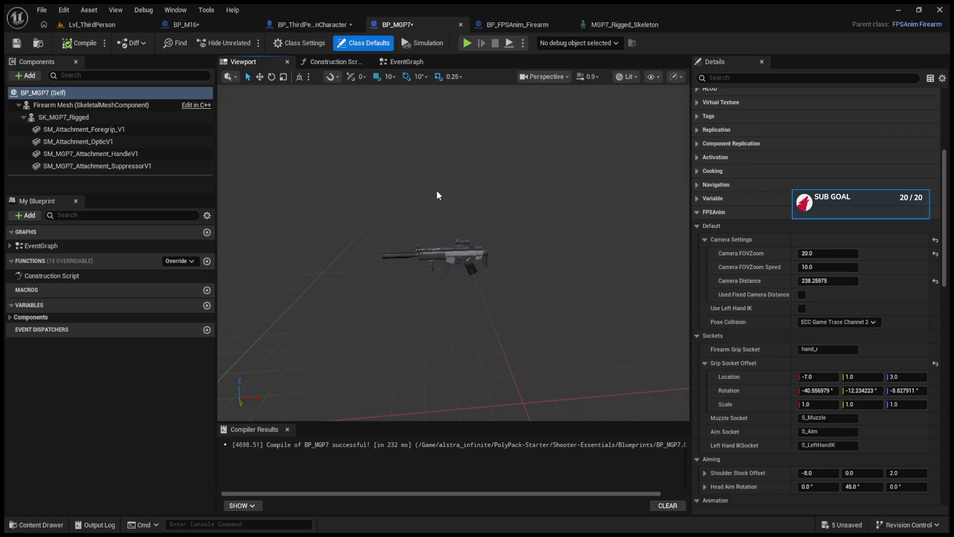
mouse_move(436, 190)
left_mouse_down()
mouse_move(385, 199)
mouse_move(380, 151)
left_mouse_up()
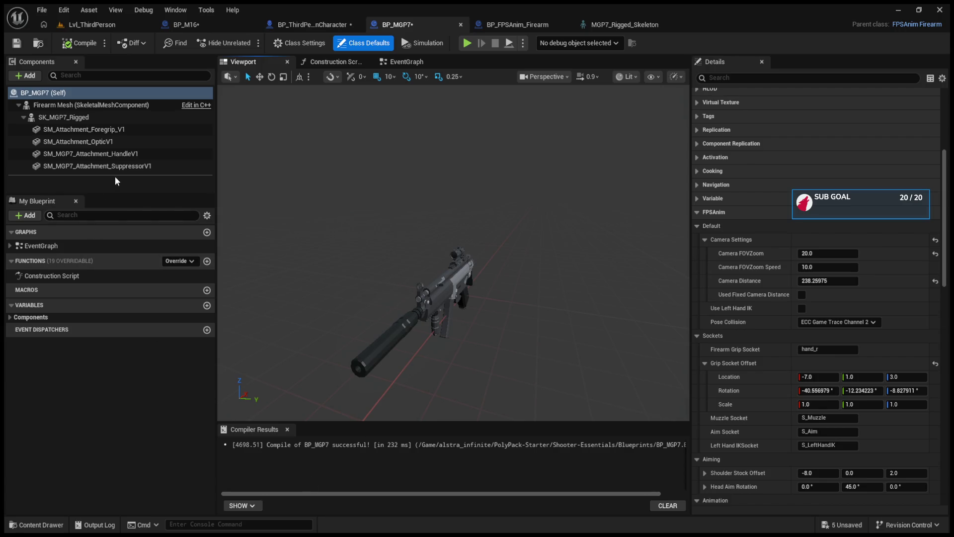
left_click(113, 139)
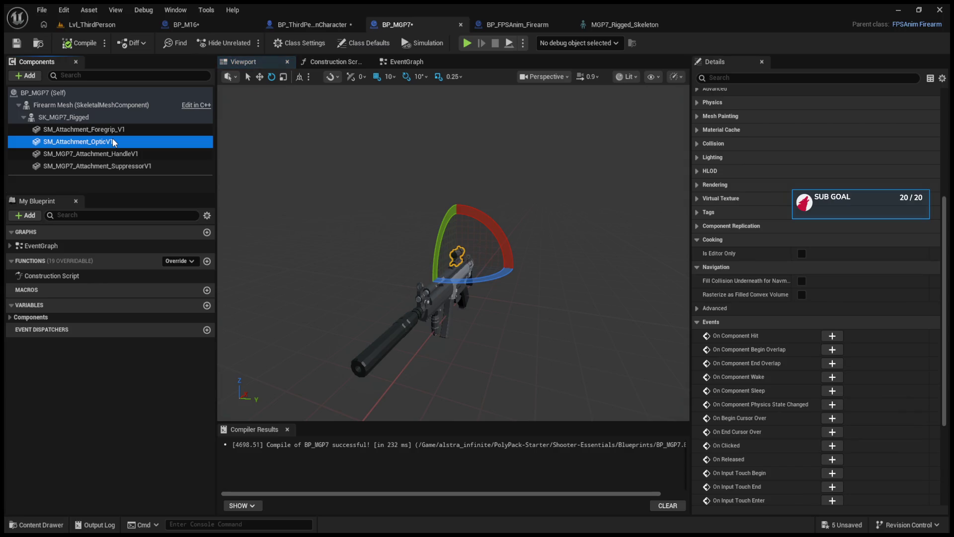
left_click(114, 128)
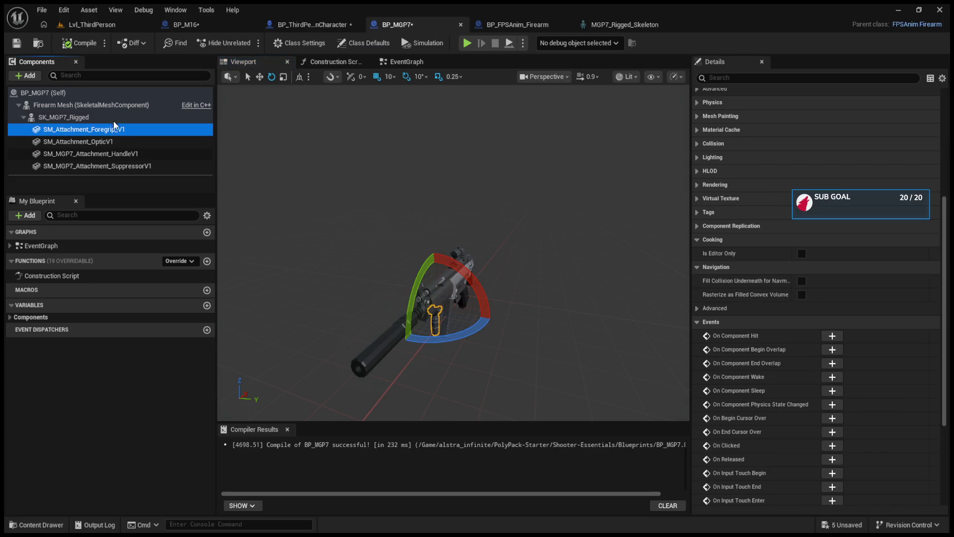
left_click(113, 119)
mouse_move(549, 276)
left_mouse_down()
mouse_move(562, 260)
mouse_move(522, 259)
left_mouse_up()
left_click(105, 165)
left_click(103, 155)
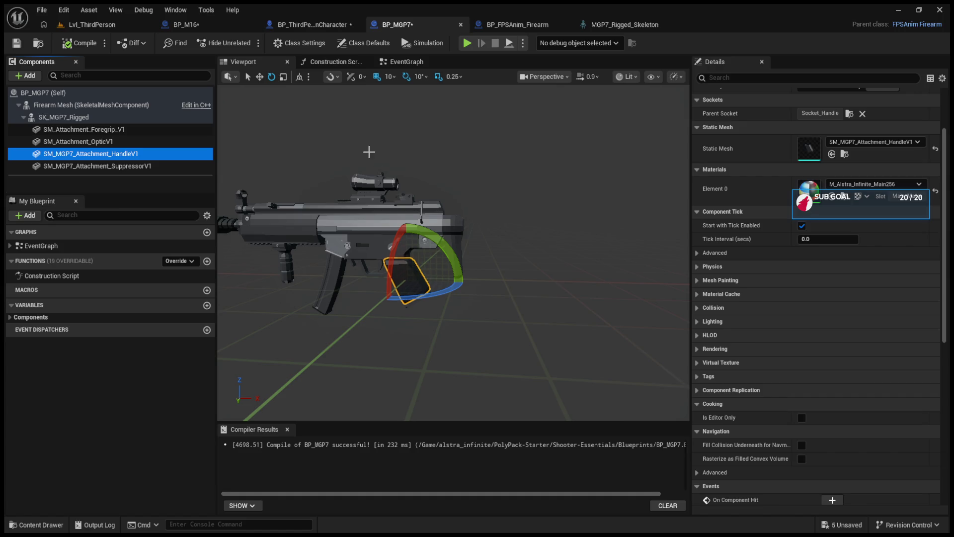
Undo a test move of the handle, clear its Static Mesh to None, and start a test play.
left_click(264, 78)
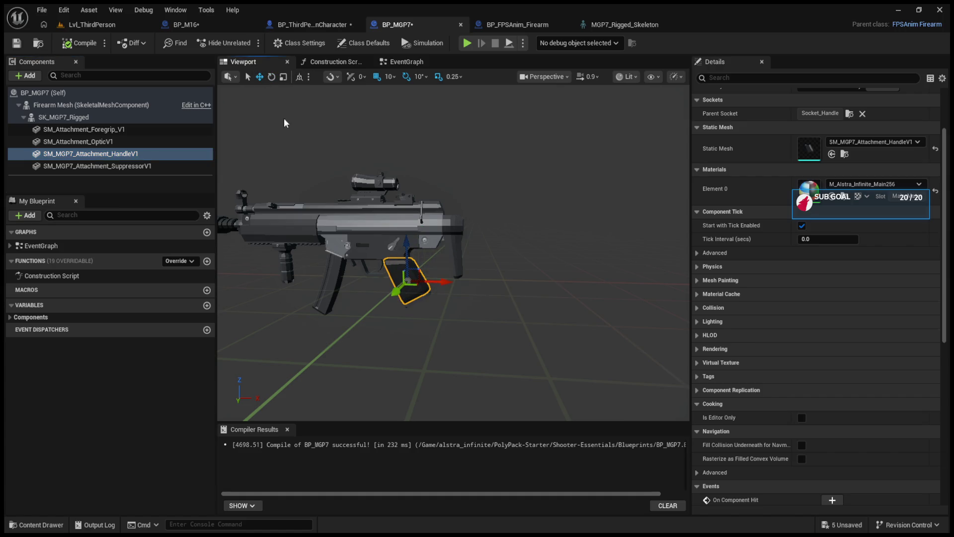
scroll(428, 278, "up", 2)
left_click_drag(463, 289, 557, 286)
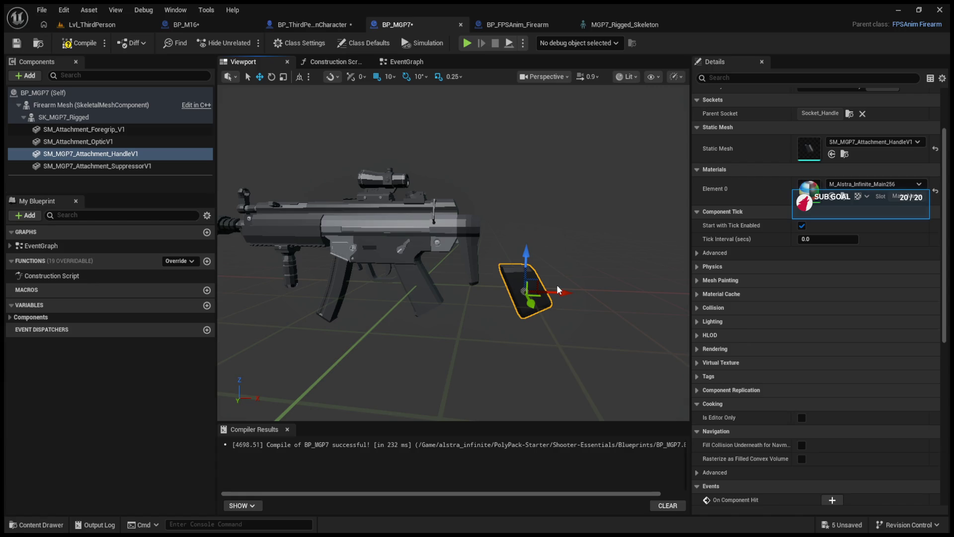
key("ctrl+z")
scroll(852, 180, "up", 2)
key("ctrl+z")
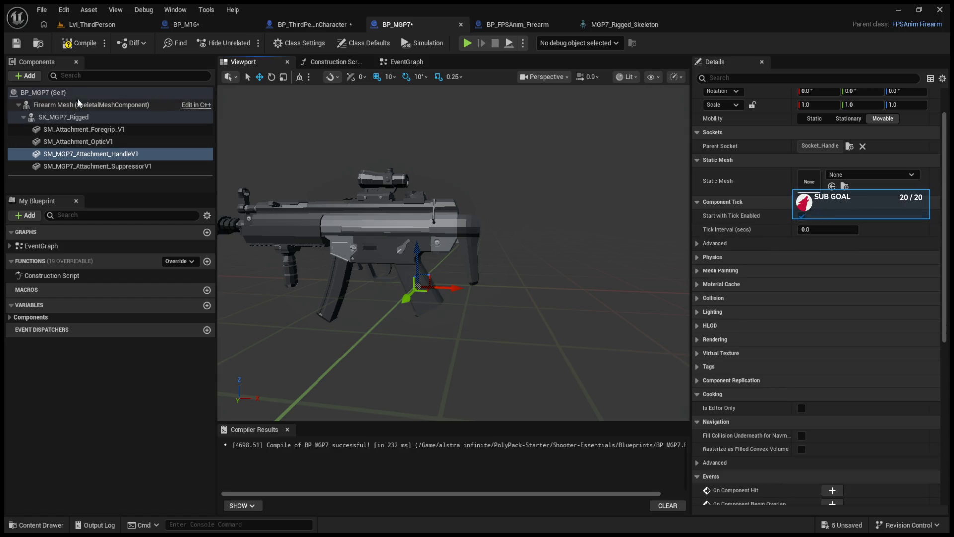
key("alt+p")
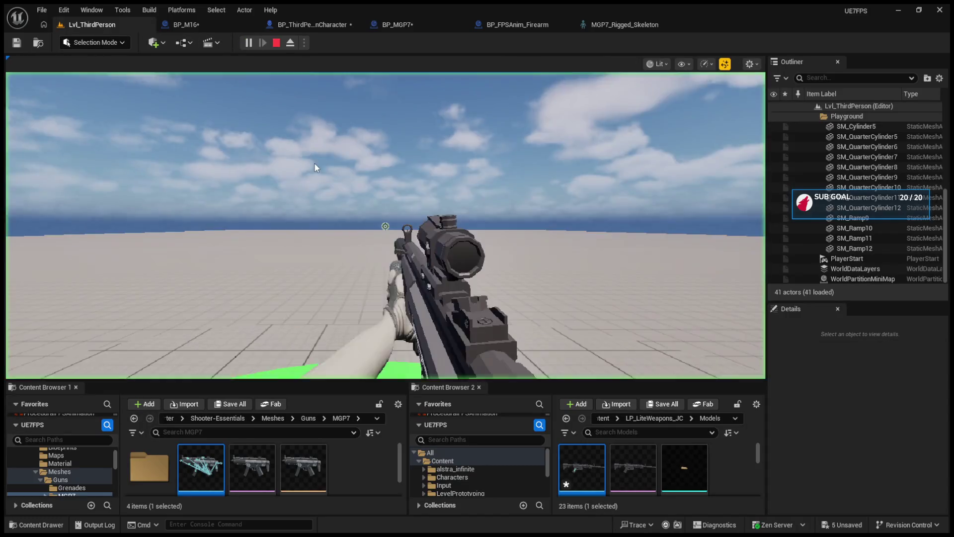
Check the handle-less MGP7 in the running test, stop it, and show BP_ThirdPersonCharacter's EventGraph.
key("grave")
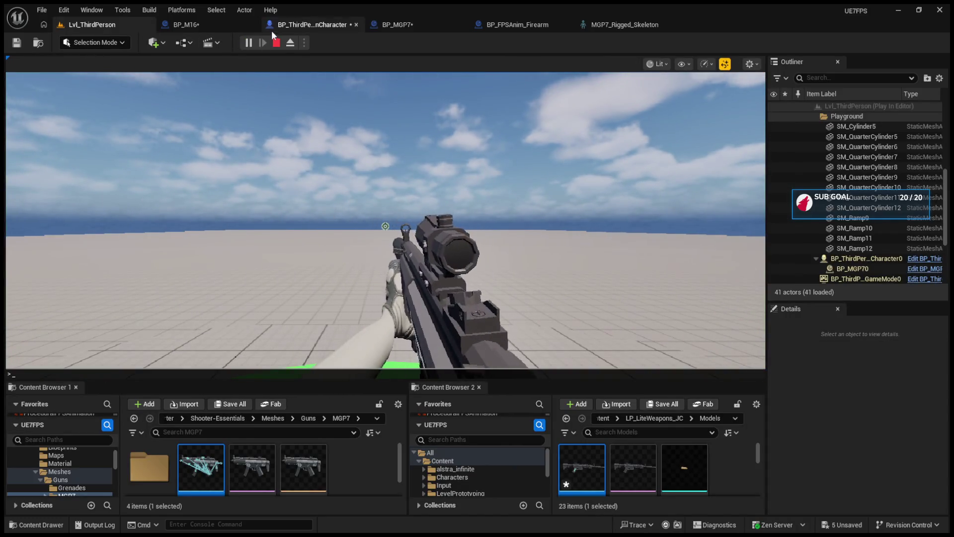
left_click(388, 29)
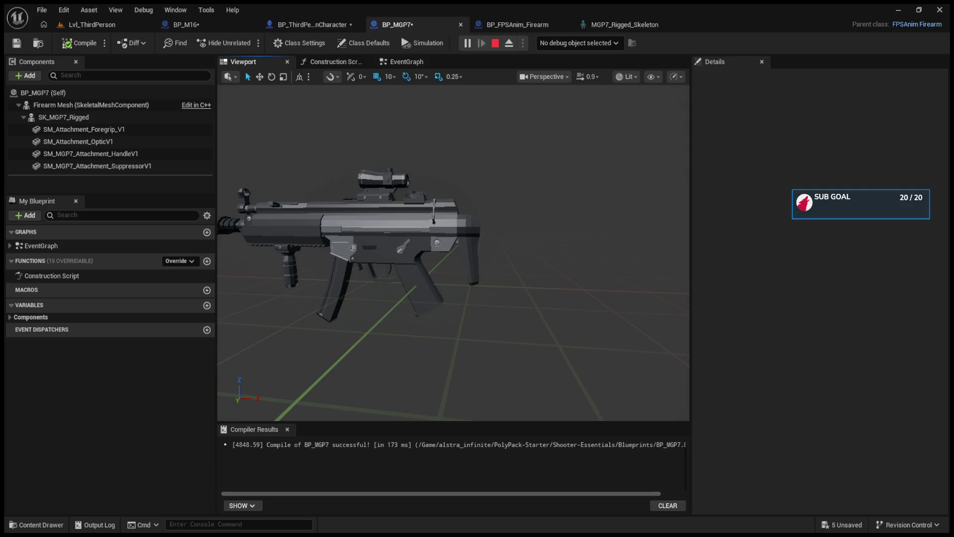
left_click(495, 42)
left_click(496, 24)
left_click(392, 25)
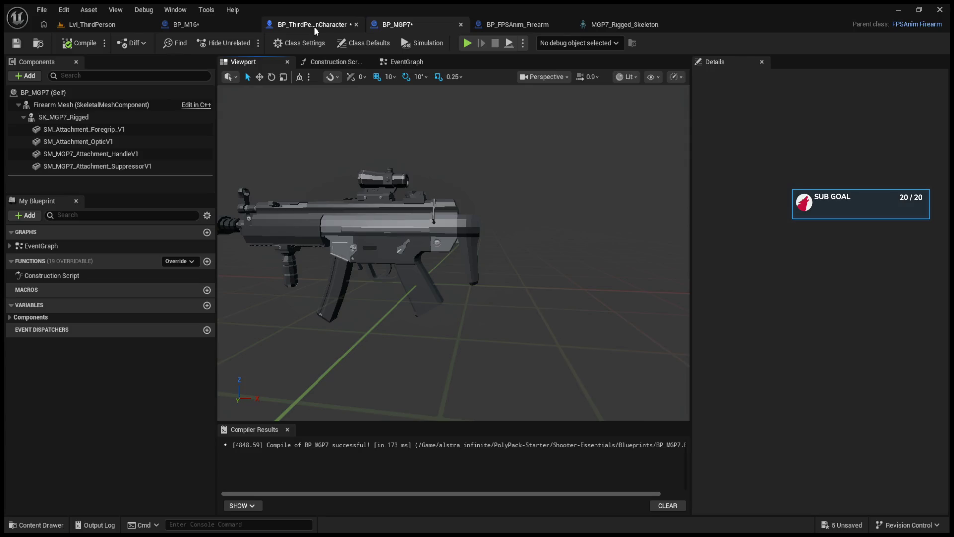
left_click(314, 26)
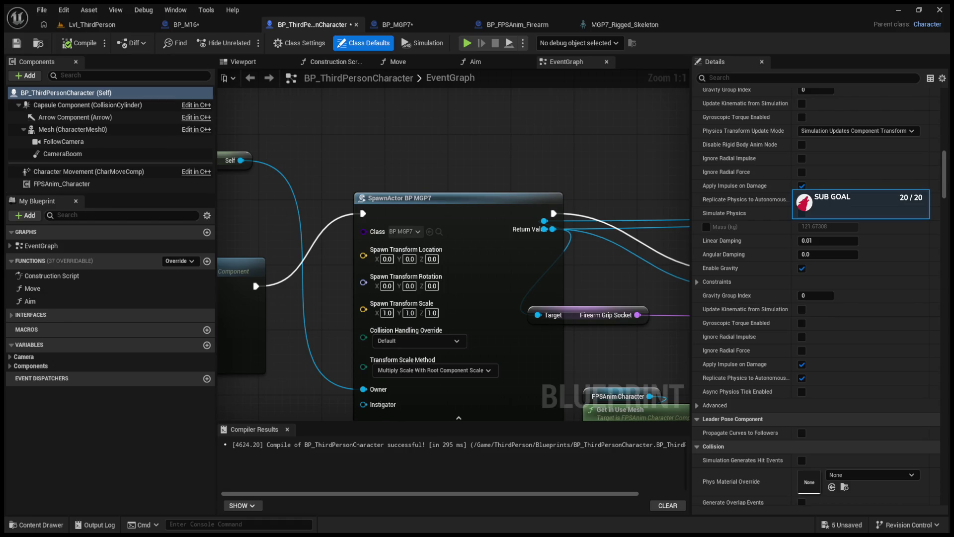
Attach BP_MGP7's SM_Attachment_OpticV1 to the S_Aim socket and return to Lvl_ThirdPerson.
left_click(387, 25)
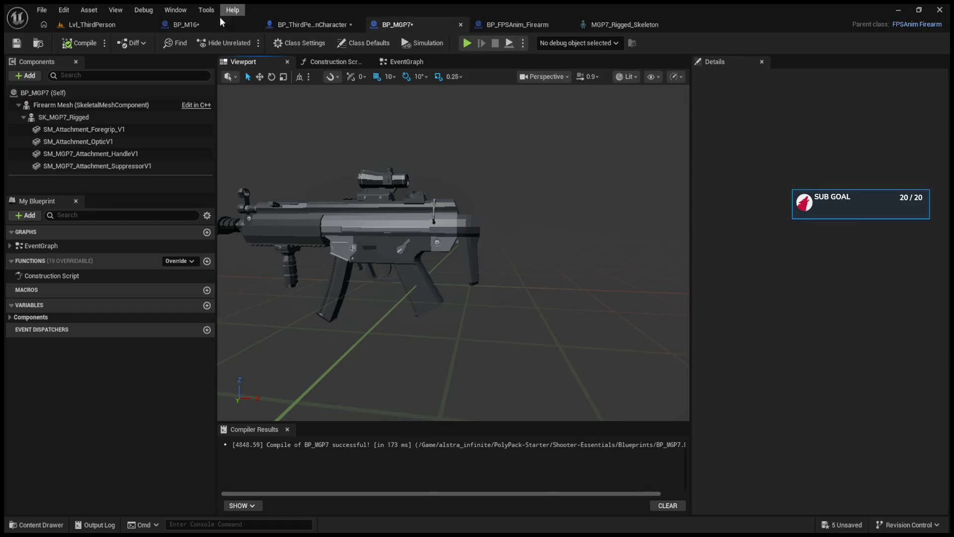
left_click(214, 26)
left_click(396, 26)
left_click(384, 179)
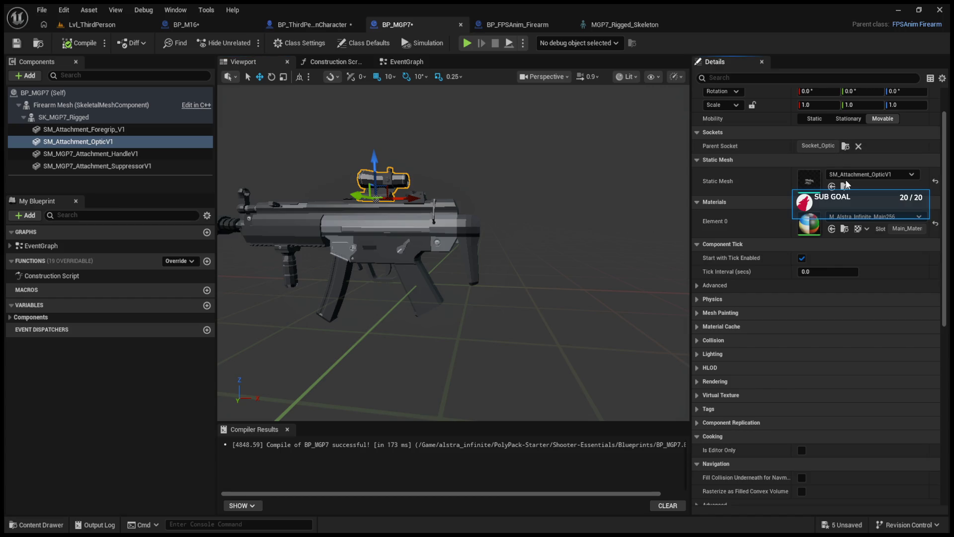
key("ctrl+z")
mouse_move(448, 248)
left_mouse_down()
mouse_move(417, 264)
mouse_move(404, 250)
mouse_move(499, 123)
left_mouse_up()
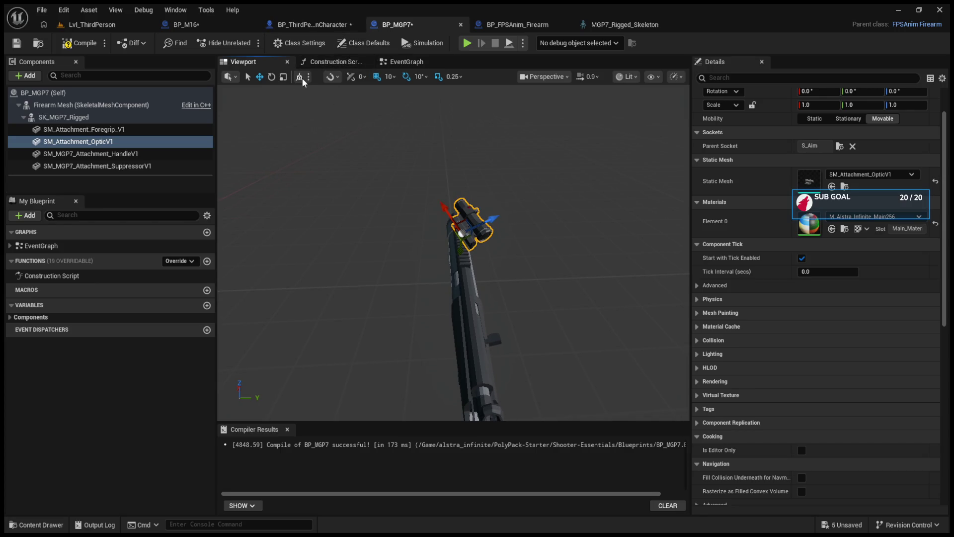
left_click(85, 25)
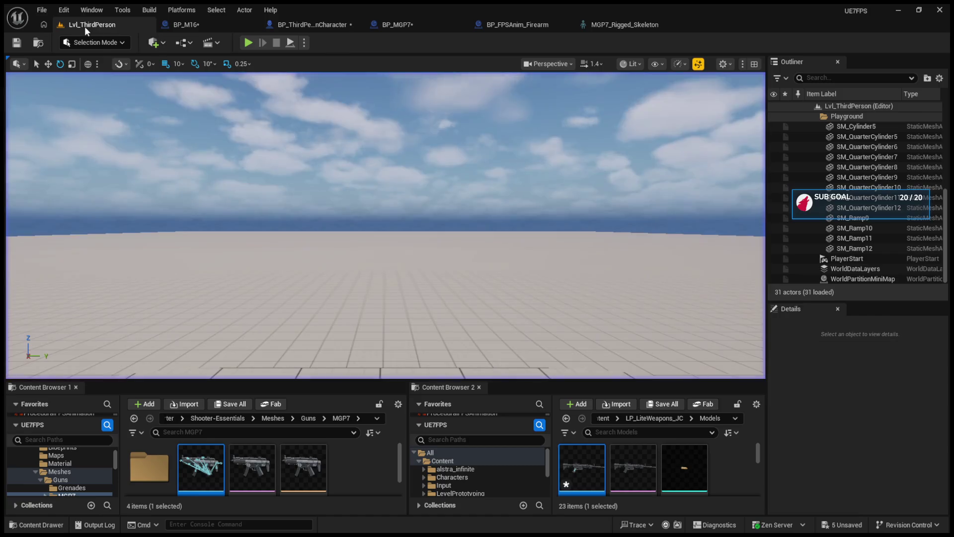
Play-test the level to check the MGP7 with its optic on S_Aim, then stop.
left_click(248, 44)
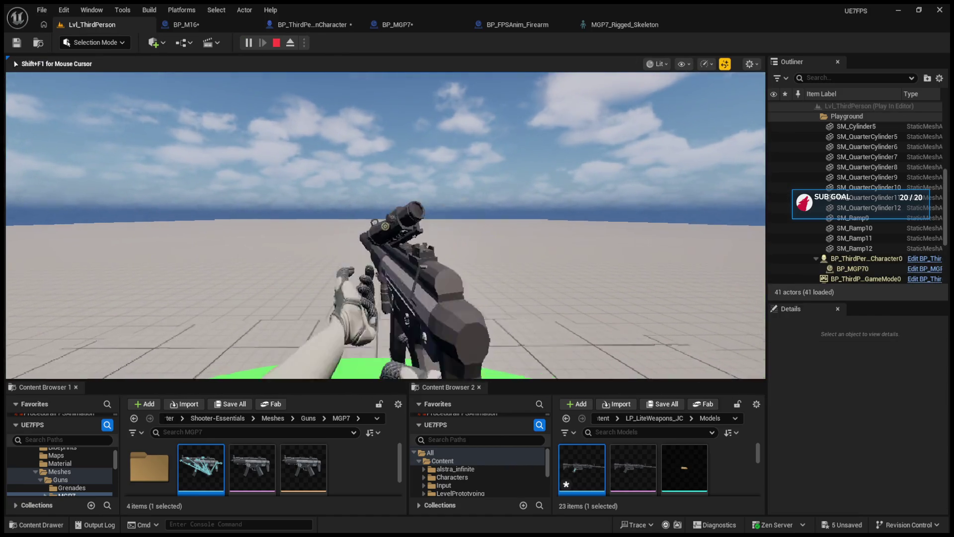
key("Escape")
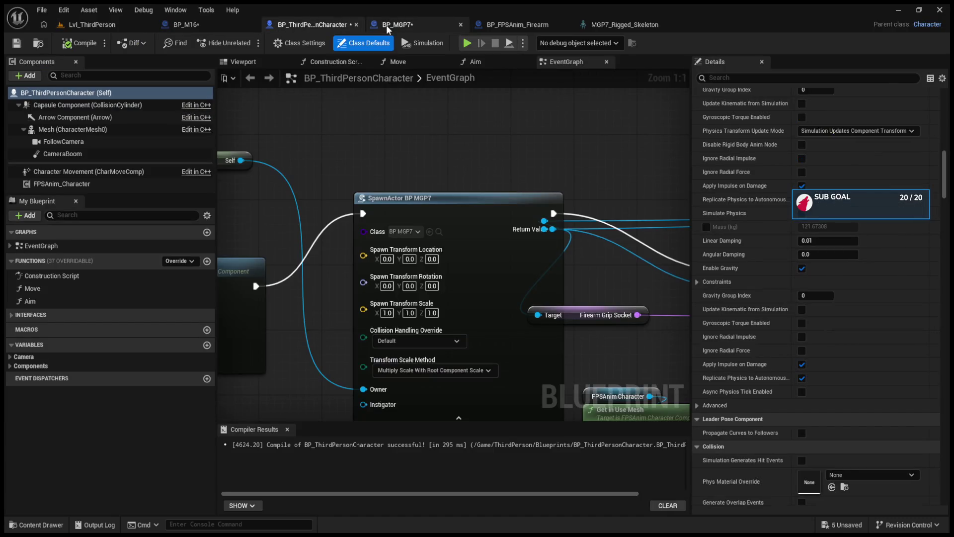
Put the MGP7 optic back on Socket_Optic and compile BP_MGP7.
left_click(386, 25)
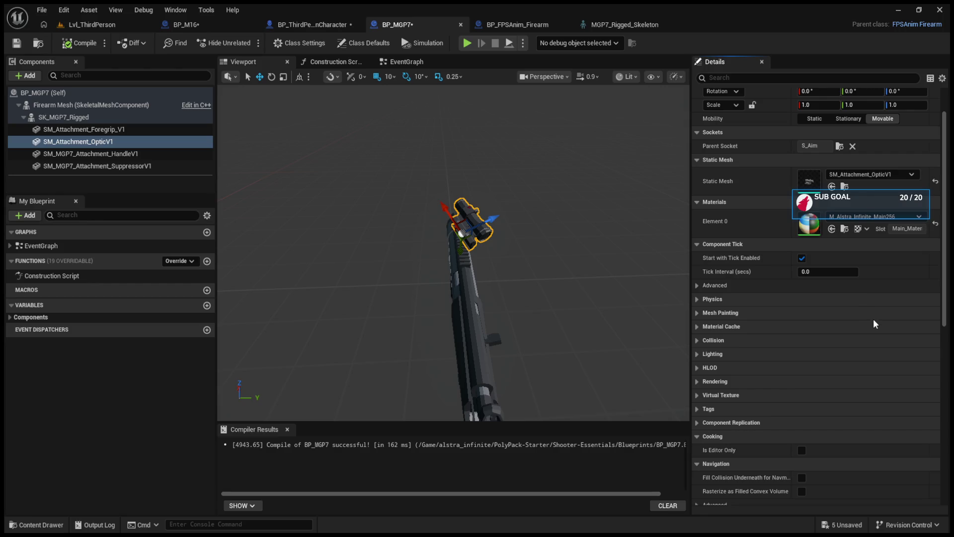
key("ctrl+z")
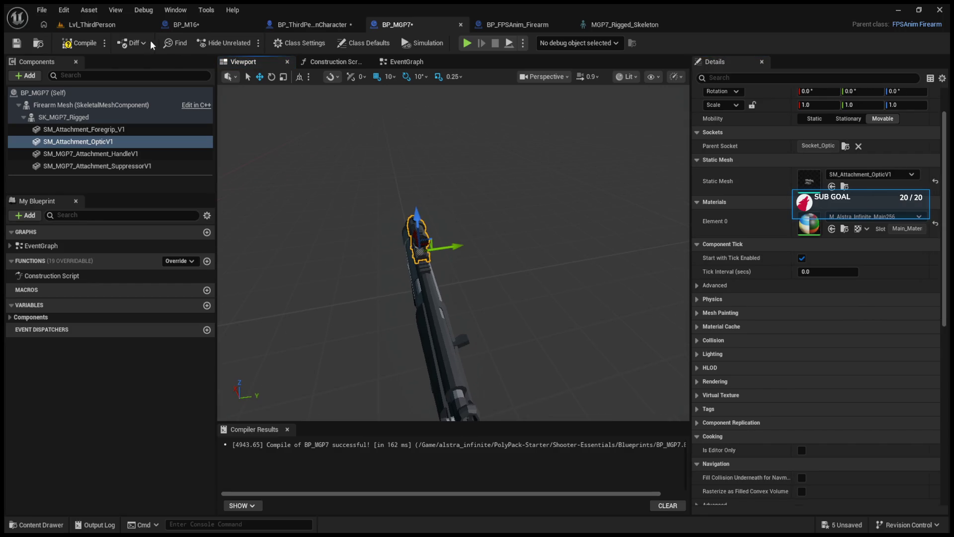
left_click(79, 44)
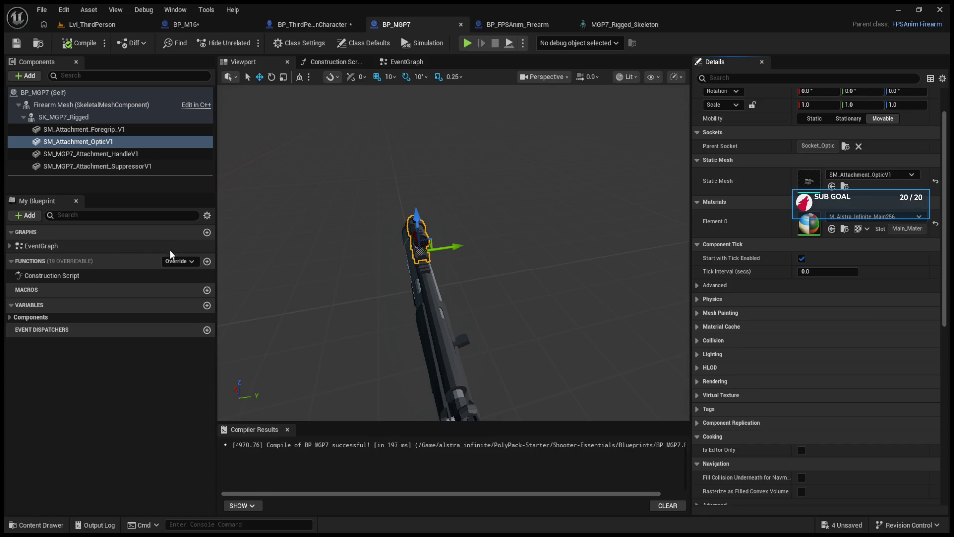
Review the third-person character, BP_FPSAnim_Firearm and BP_M16 blueprints, then show BP_MGP7's class defaults.
left_click(308, 26)
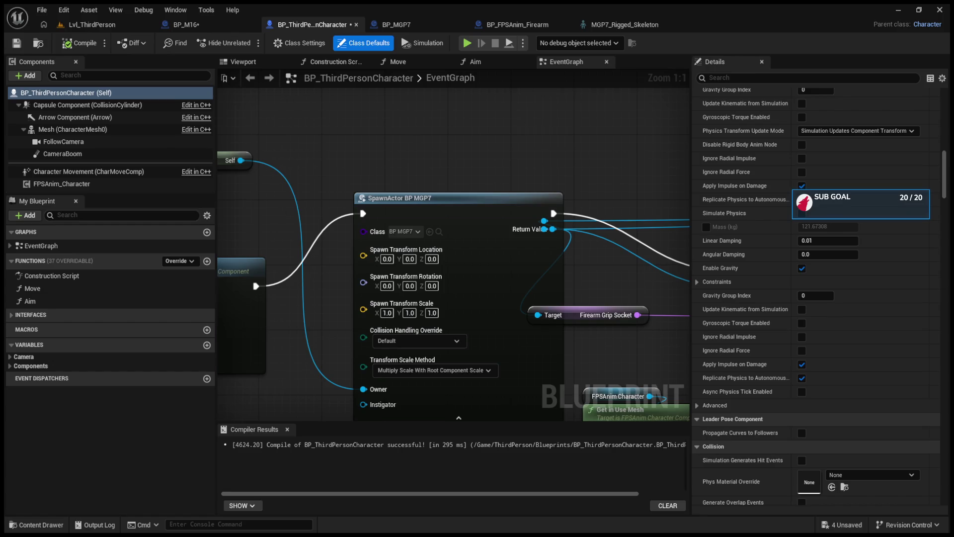
left_click_drag(546, 214, 491, 216)
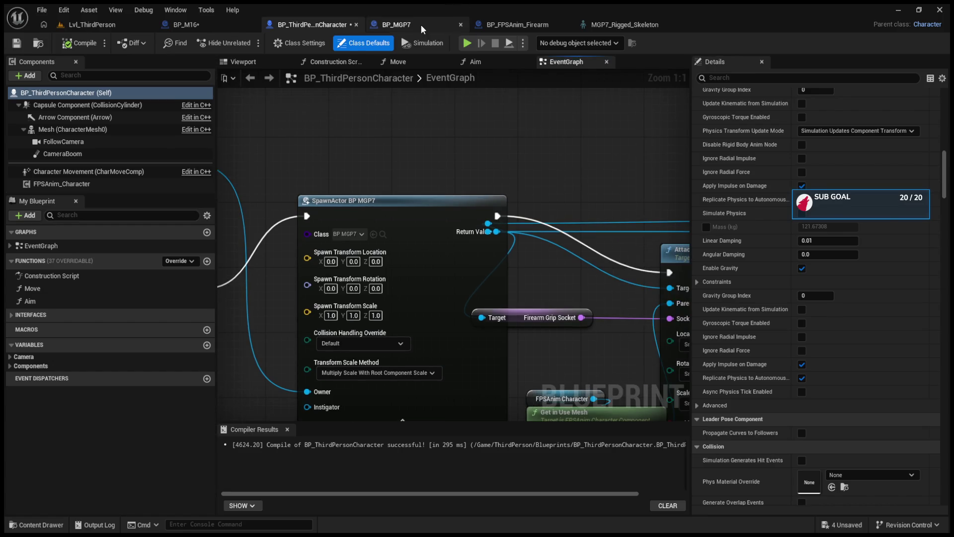
left_click(420, 25)
left_click(491, 25)
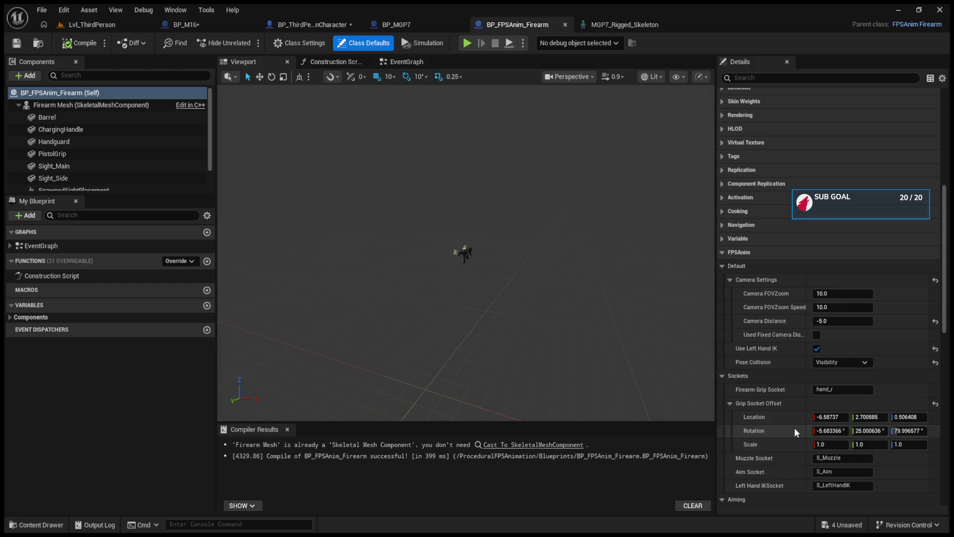
left_click(214, 27)
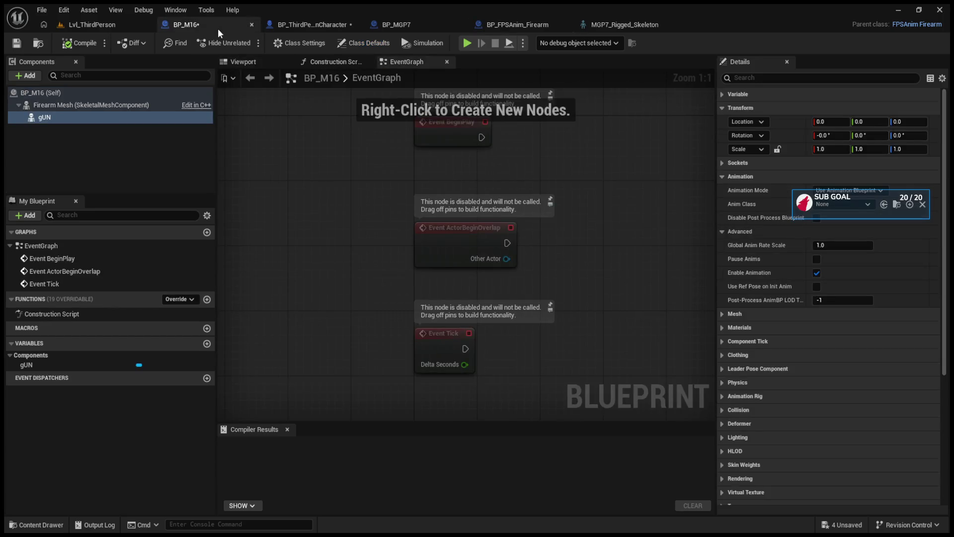
left_click(307, 24)
left_click(407, 25)
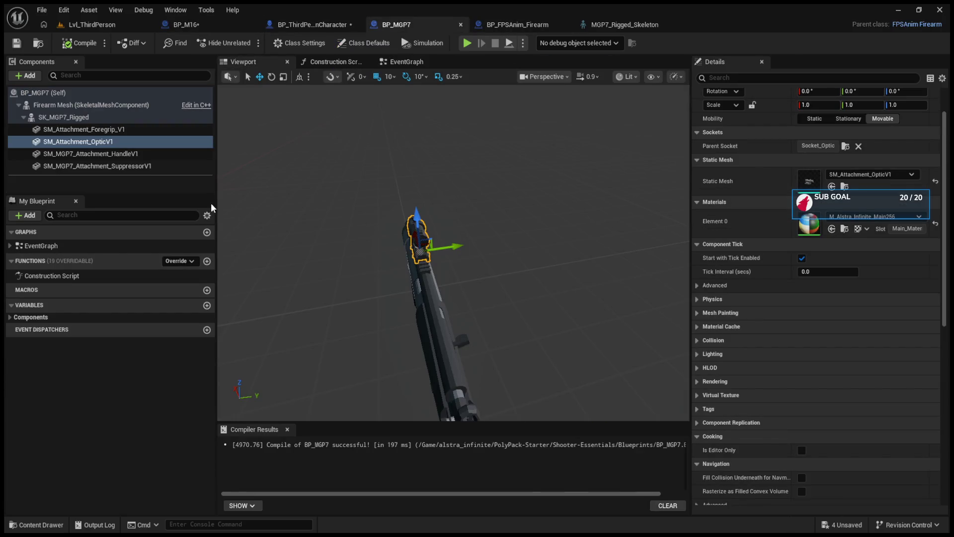
left_click(44, 93)
Turn off left hand IK for the MGP7 and collapse the grip socket offset values.
scroll(760, 415, "down", 3)
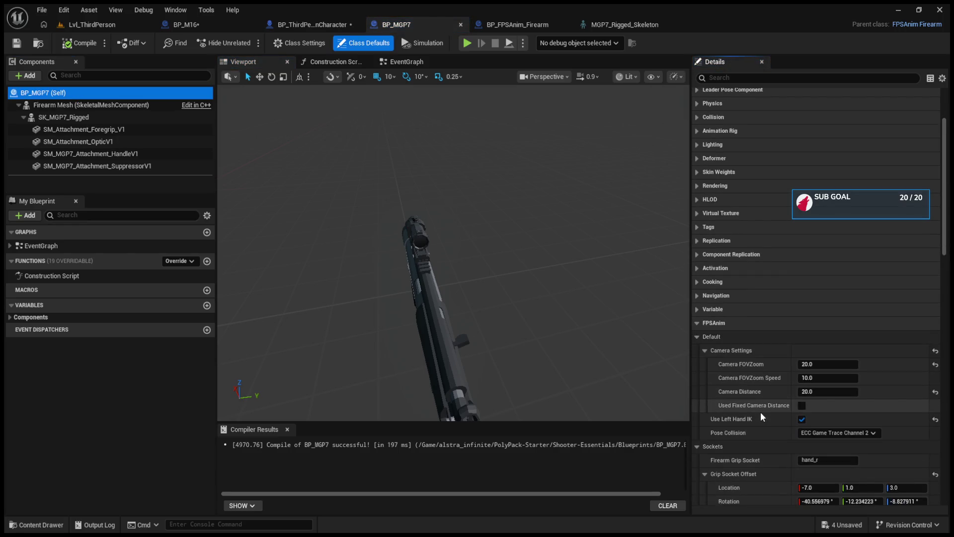
left_click(800, 419)
scroll(755, 402, "down", 2)
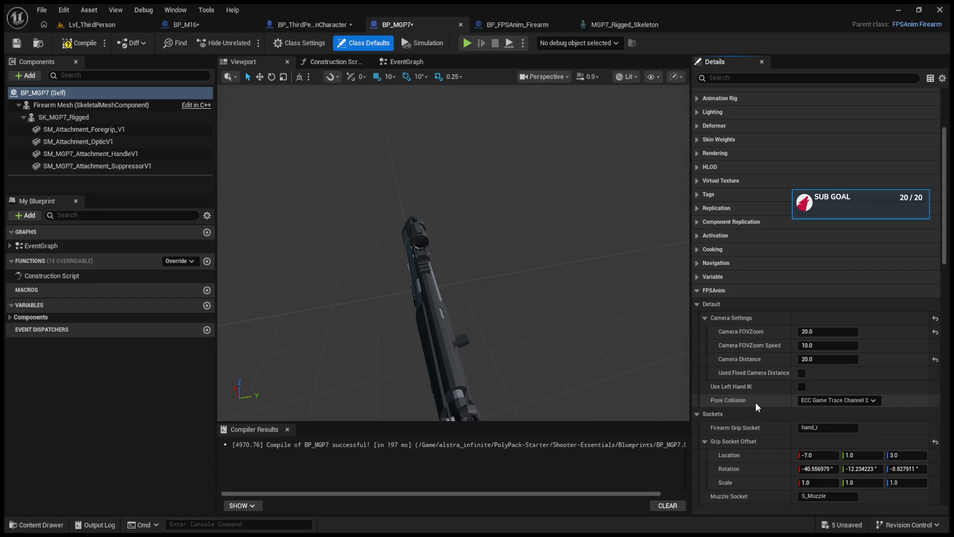
scroll(756, 401, "down", 2)
left_click(704, 409)
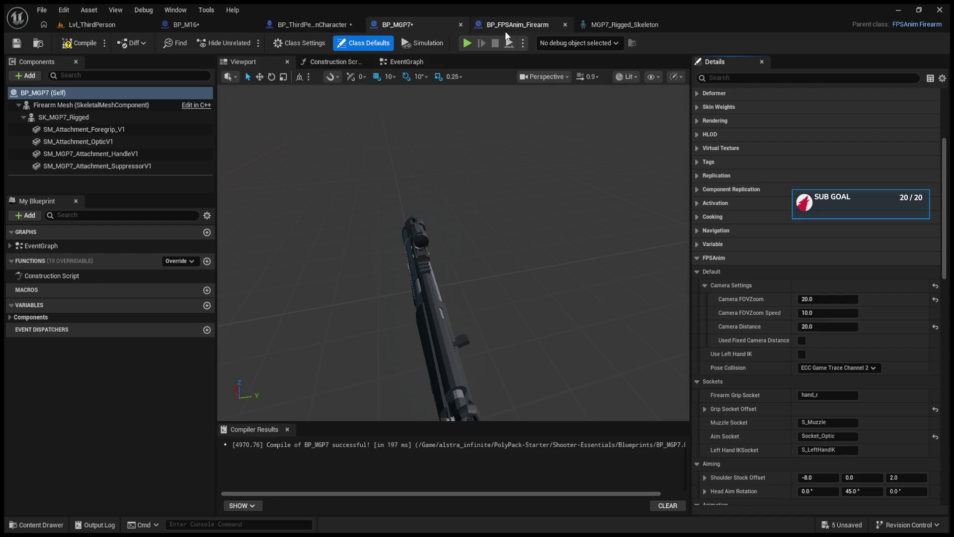
scroll(760, 389, "down", 3)
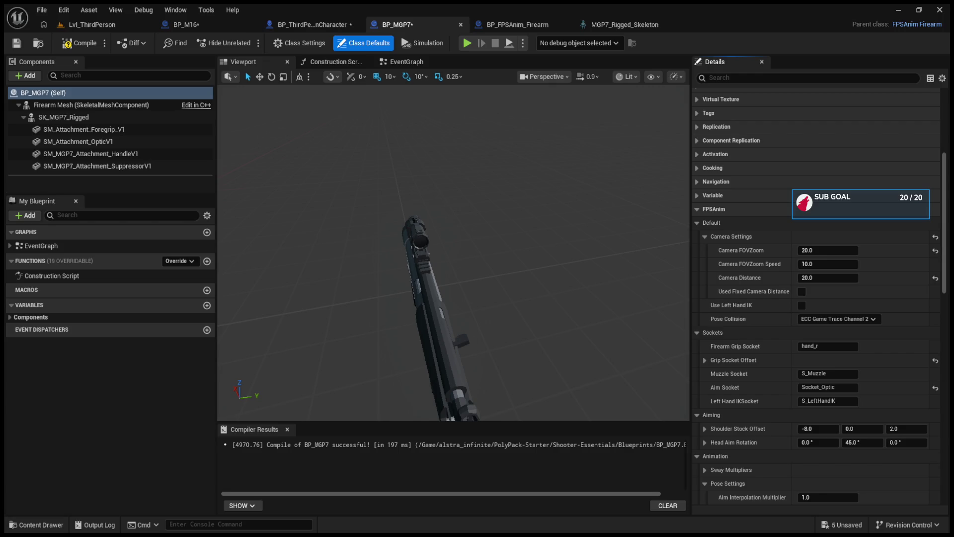
Compare the blueprint's class settings with its class defaults and recheck the grip socket offset.
left_click(299, 42)
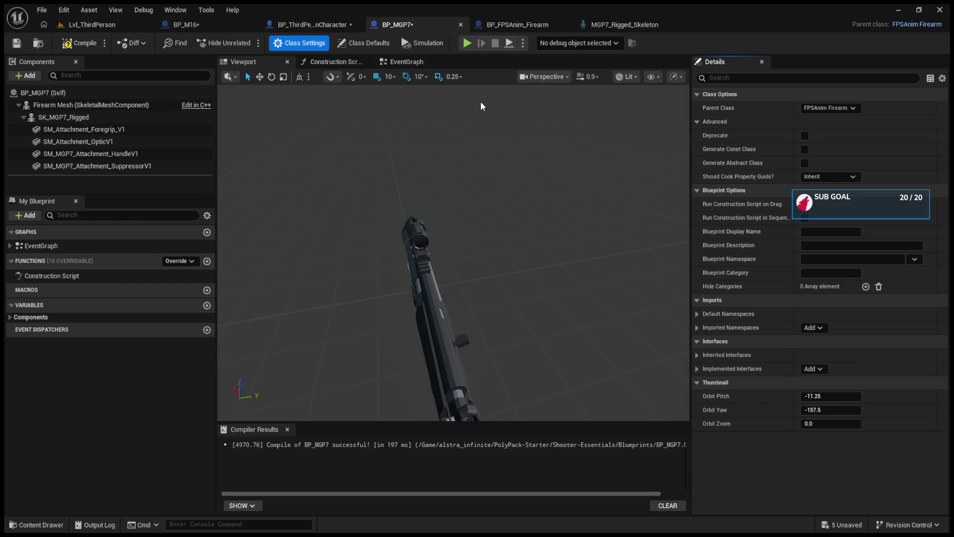
left_click(373, 46)
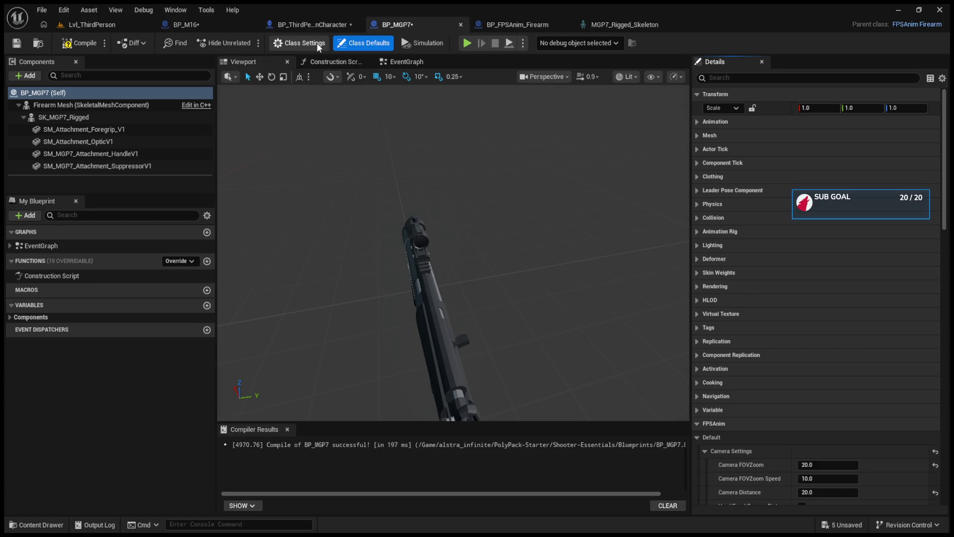
scroll(793, 279, "down", 5)
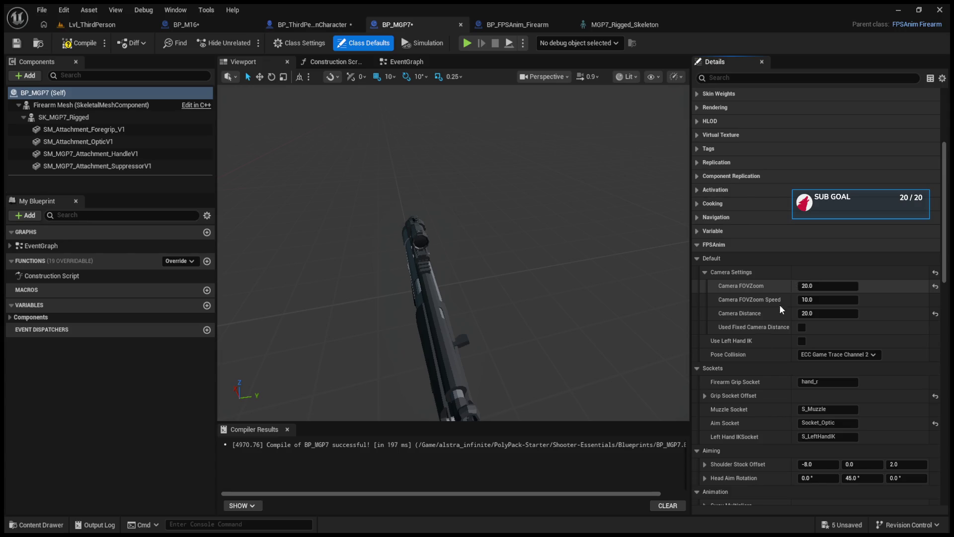
left_click(705, 395)
left_click(705, 395)
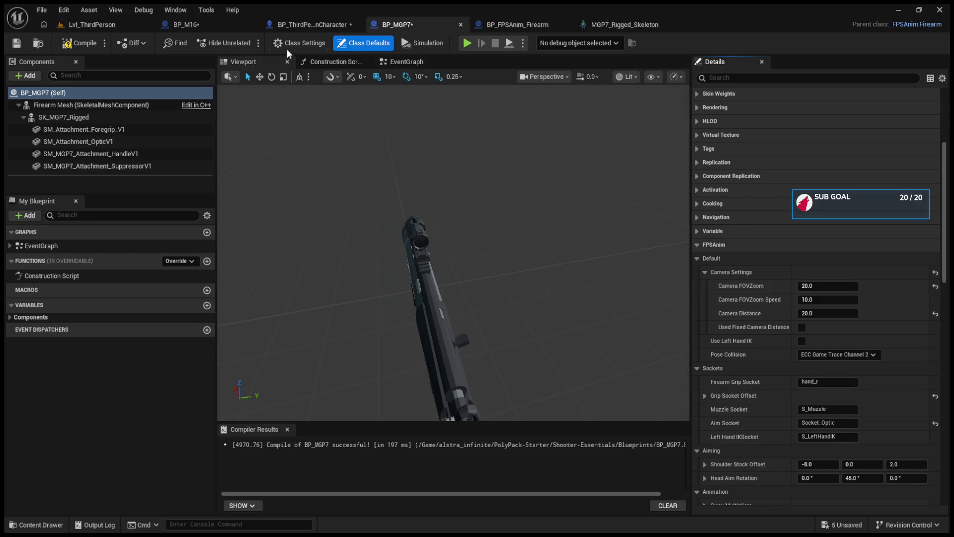
left_click(290, 44)
left_click(97, 90)
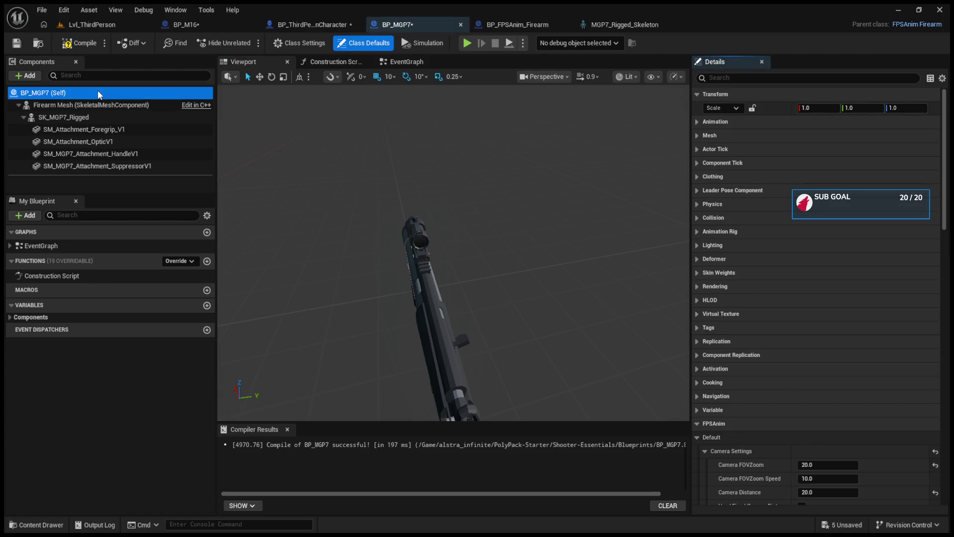
Inspect the First Person Short Stock Pose values in the class defaults.
scroll(712, 234, "down", 5)
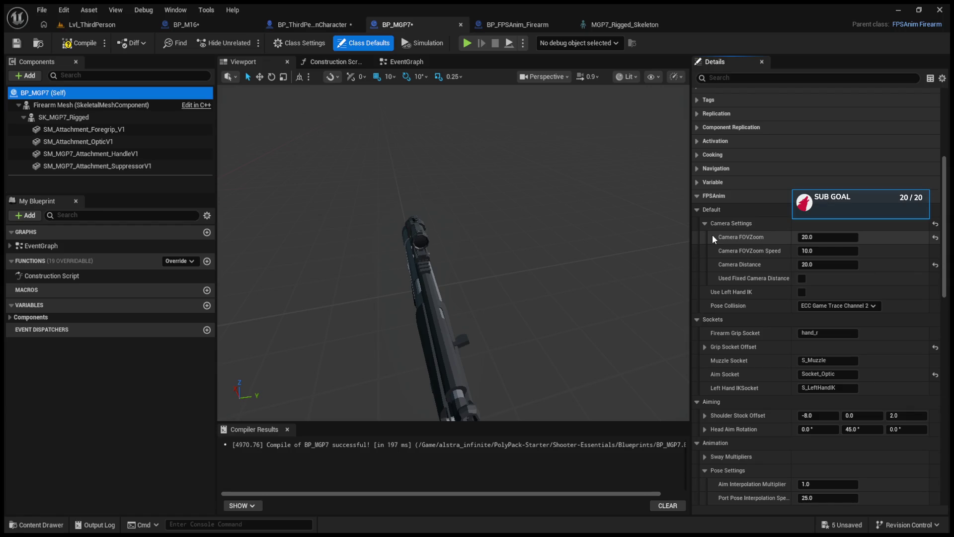
scroll(712, 235, "down", 3)
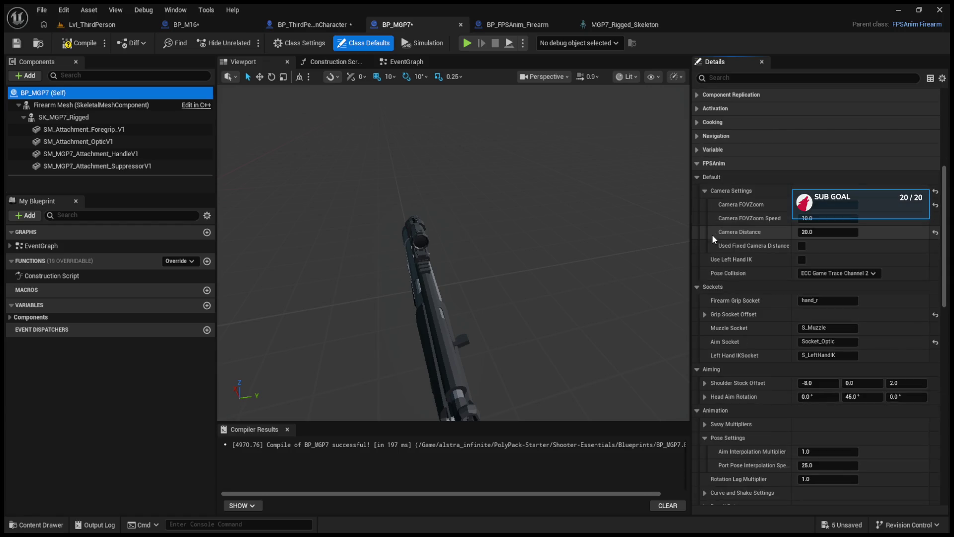
scroll(712, 239, "down", 1)
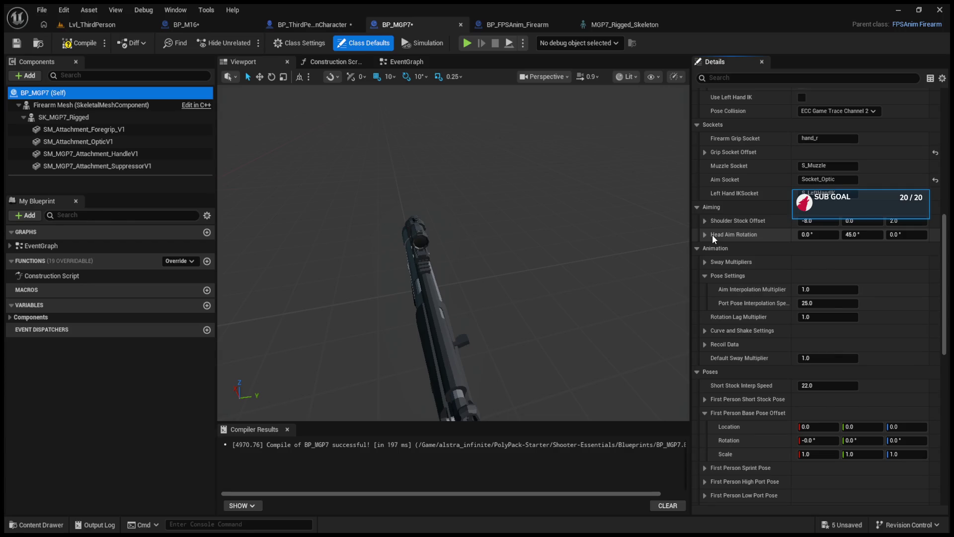
left_click(705, 400)
left_click(709, 400)
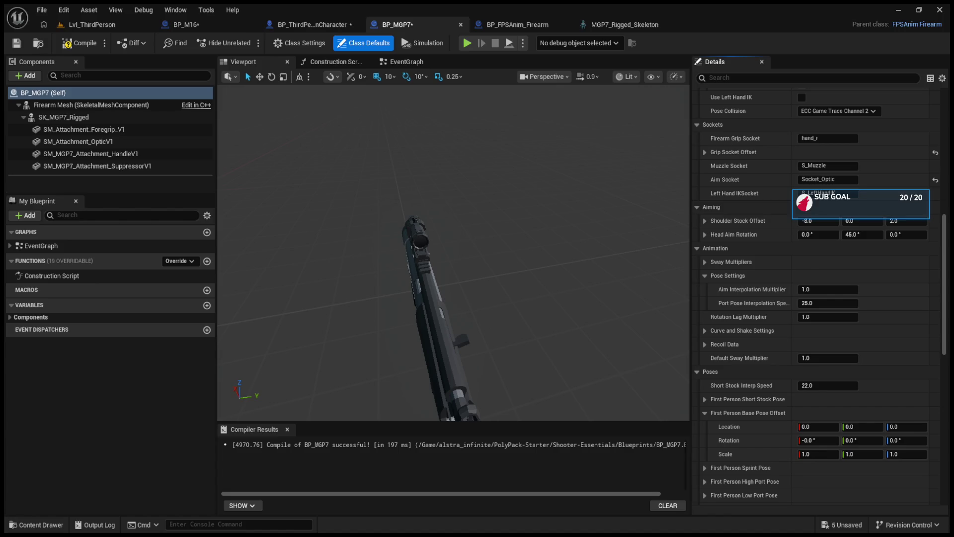
Collapse the Poses, Actor and Skeletal Mesh groups and return to Lvl_ThirdPerson.
scroll(729, 350, "down", 2)
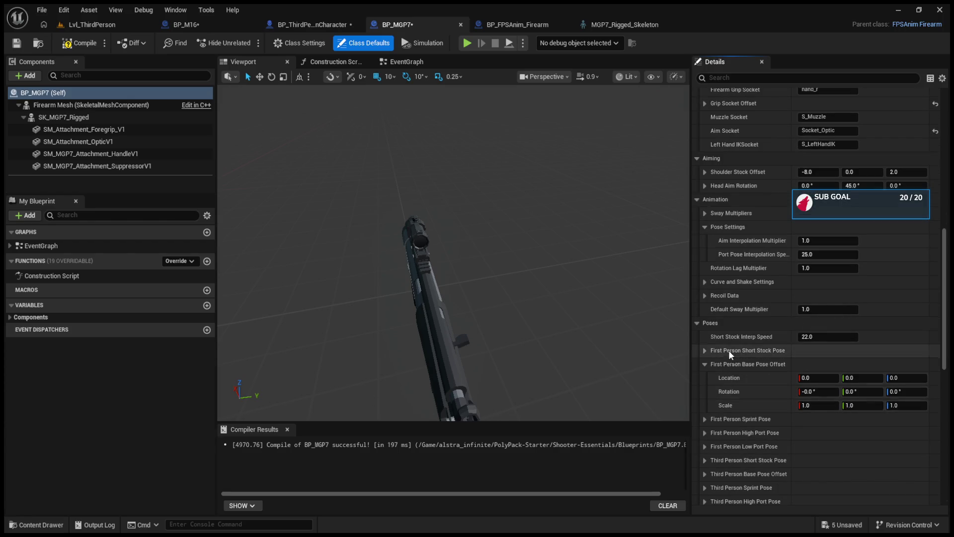
left_click(697, 323)
left_click(697, 338)
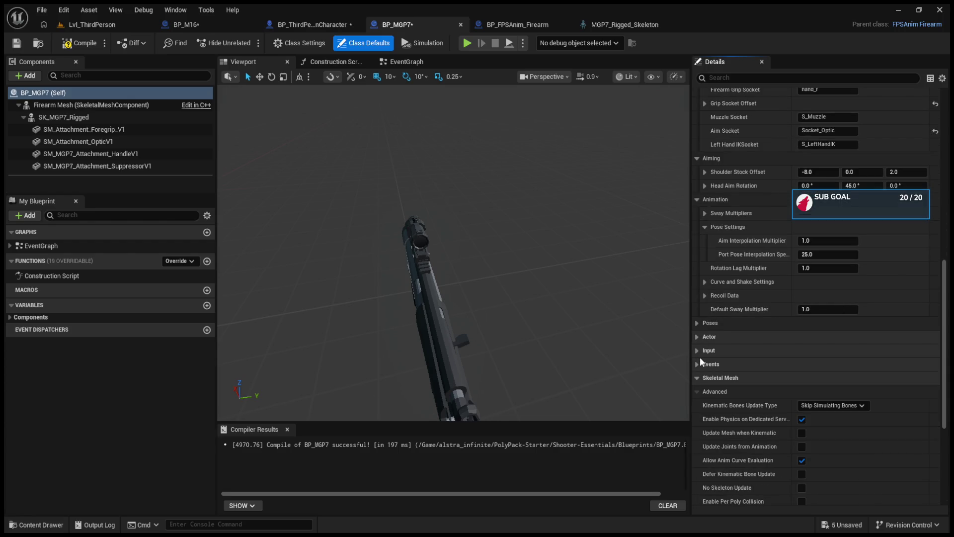
left_click(698, 379)
scroll(702, 344, "up", 4)
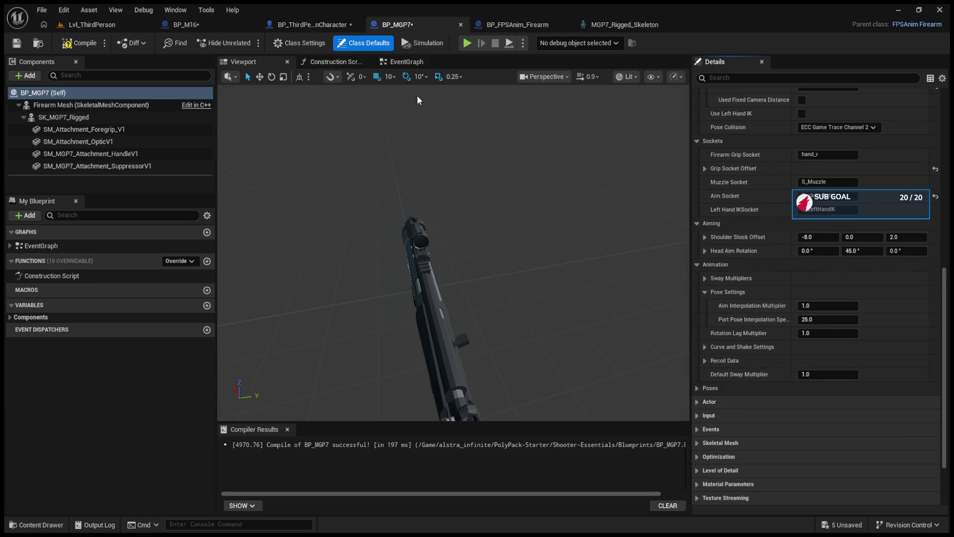
left_click(106, 26)
Run a short play test of the MGP7, then open MGP7_Rigged_Skeleton from BP_MGP7.
left_click(249, 43)
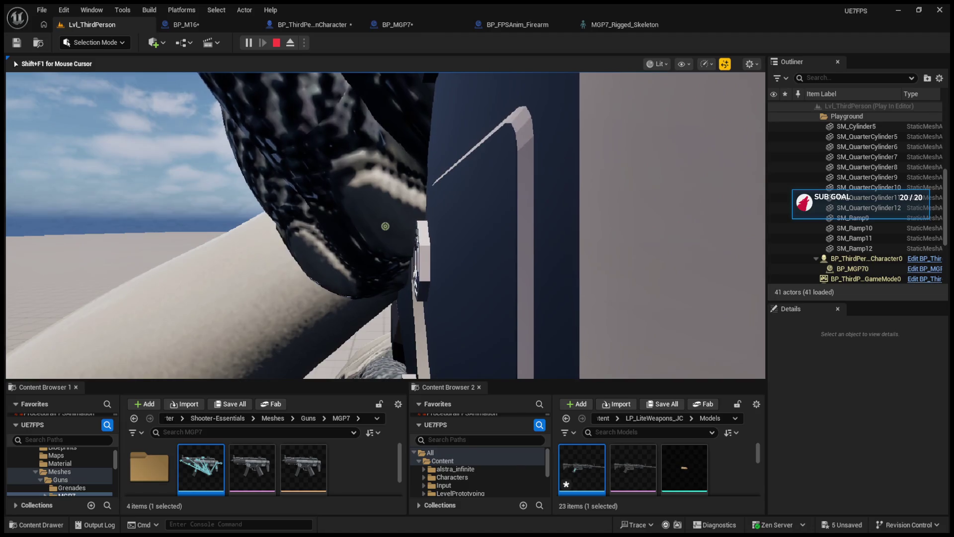
key("Escape")
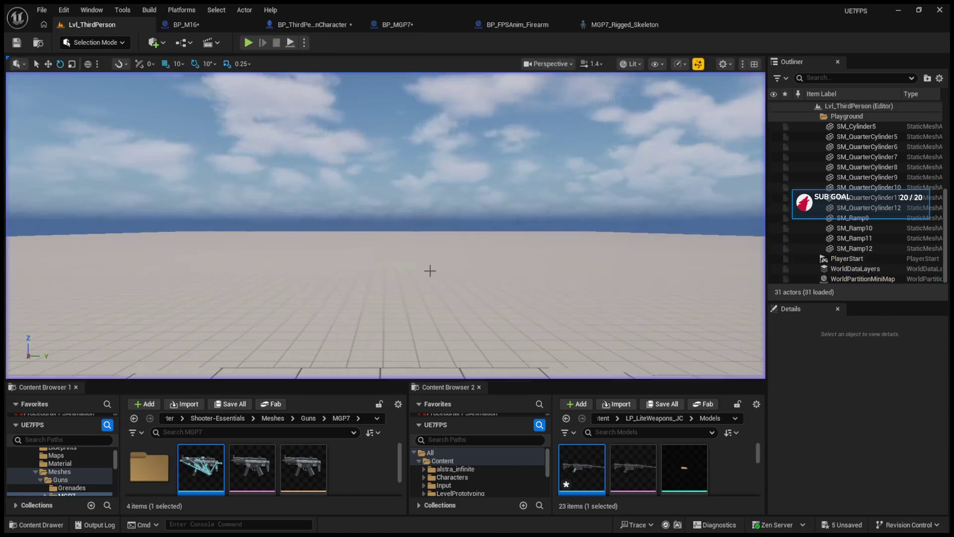
left_click(389, 25)
left_click(606, 25)
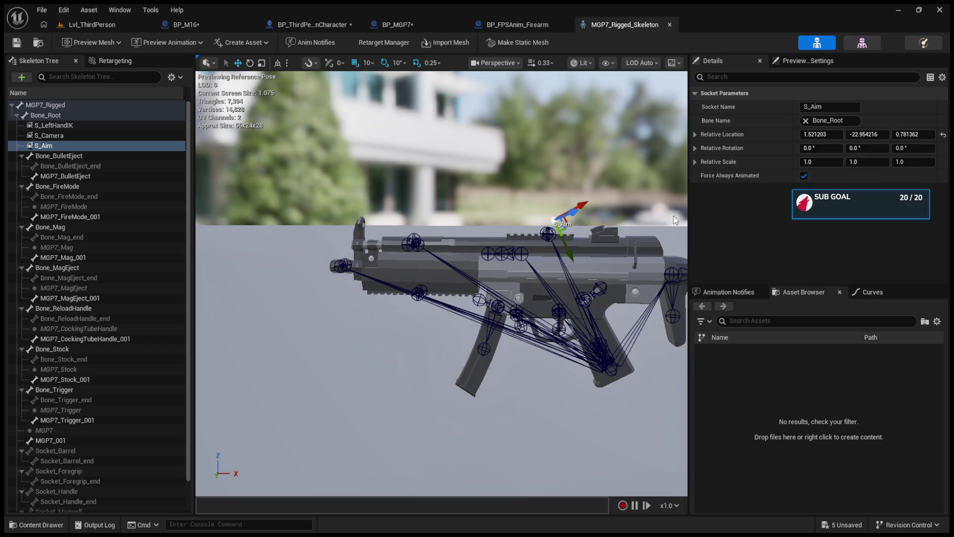
Try rotating the S_Aim socket to -30° on X.
left_click(818, 148)
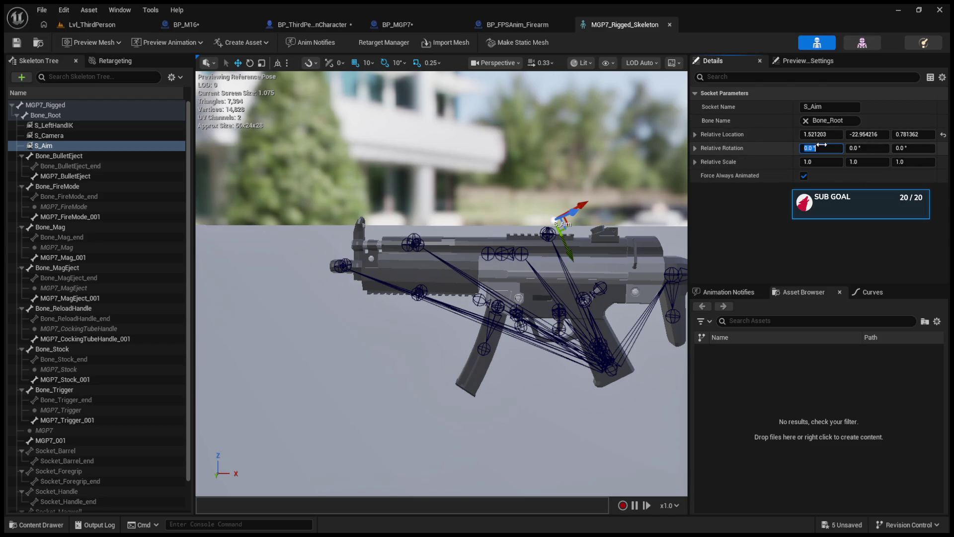
left_click(79, 143)
key("e")
mouse_move(553, 198)
left_mouse_down()
mouse_move(577, 221)
mouse_move(587, 179)
mouse_move(556, 194)
mouse_move(566, 189)
mouse_move(562, 169)
left_mouse_up()
key("w")
key("f")
Rotate S_Aim a further 20° and frame the rifle with the socket.
key("e")
mouse_move(449, 242)
left_mouse_down()
mouse_move(475, 228)
mouse_move(478, 243)
mouse_move(397, 199)
left_mouse_up()
key("w")
scroll(413, 204, "down", 5)
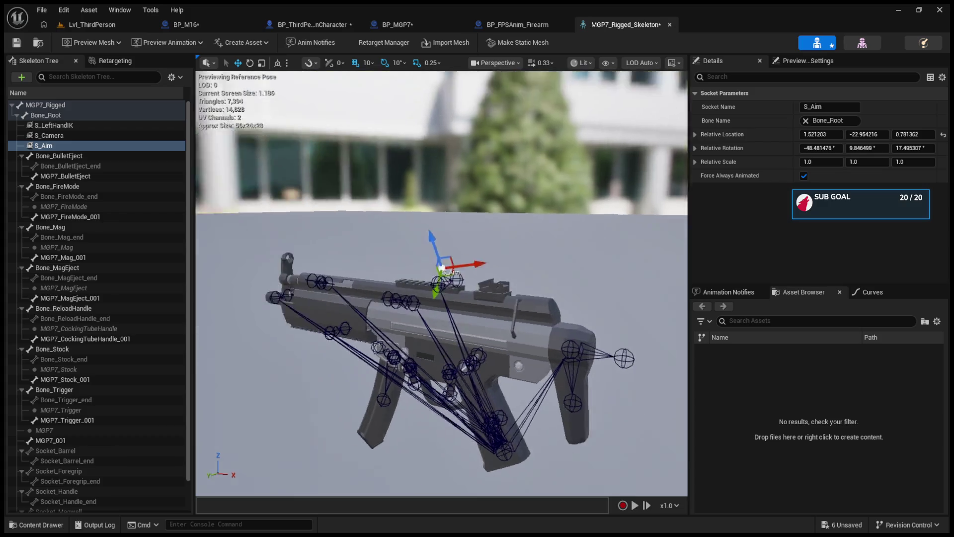
key("f")
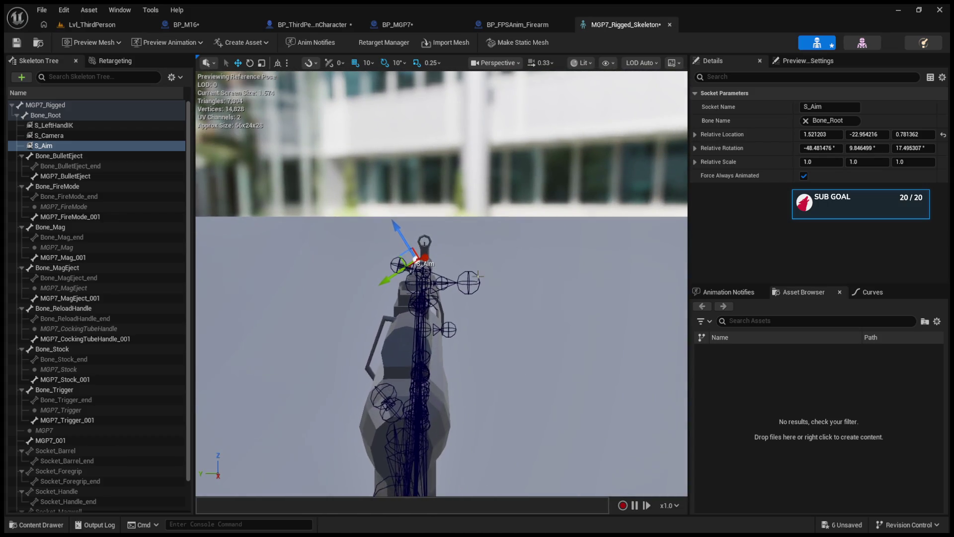
Try scaling S_Aim up on X and Z, then undo the scale change.
key("e")
key("r")
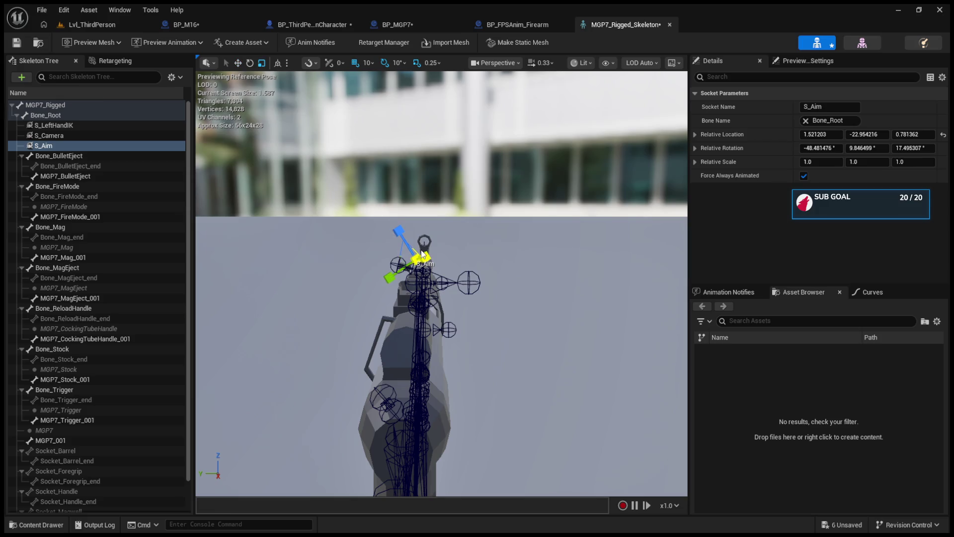
key("e")
key("w")
key("e")
key("w")
key("r")
left_click_drag(421, 255, 412, 257)
key("ctrl+z")
Rotate S_Aim to about -68° on X and reposition it along the gun.
left_click_drag(516, 257, 516, 257)
key("e")
mouse_move(412, 300)
left_mouse_down()
mouse_move(446, 339)
mouse_move(437, 330)
left_mouse_up()
key("w")
left_click_drag(516, 257, 516, 256)
left_click_drag(428, 305, 393, 309)
Switch the gizmo to local space, zero S_Aim's rotation, then rotate it about -40° on Z.
left_click(277, 64)
left_click(943, 149)
mouse_move(356, 282)
left_mouse_down()
mouse_move(407, 268)
mouse_move(334, 245)
left_mouse_up()
key("e")
mouse_move(404, 191)
left_mouse_down()
mouse_move(392, 172)
mouse_move(397, 202)
left_mouse_up()
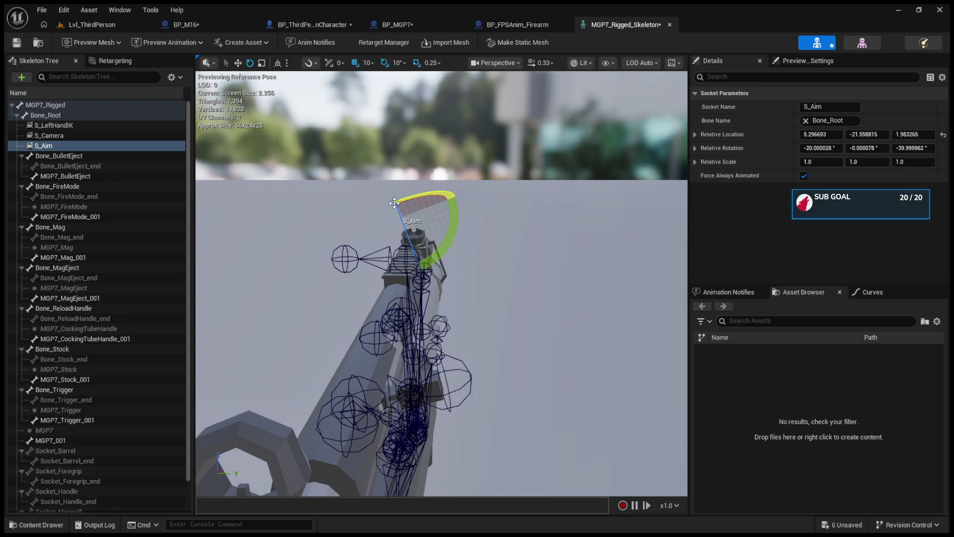
left_click(407, 235)
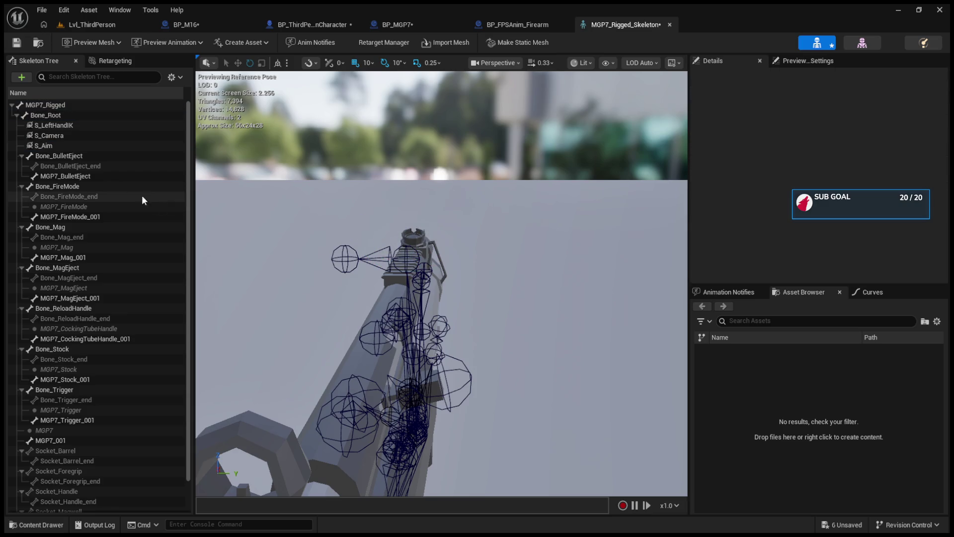
Reselect S_Aim and try another rotation angle.
left_click(88, 145)
mouse_move(424, 228)
left_mouse_down()
mouse_move(415, 214)
mouse_move(428, 234)
left_mouse_up()
key("w")
mouse_move(512, 266)
left_mouse_down()
mouse_move(447, 278)
mouse_move(509, 234)
mouse_move(509, 261)
left_mouse_up()
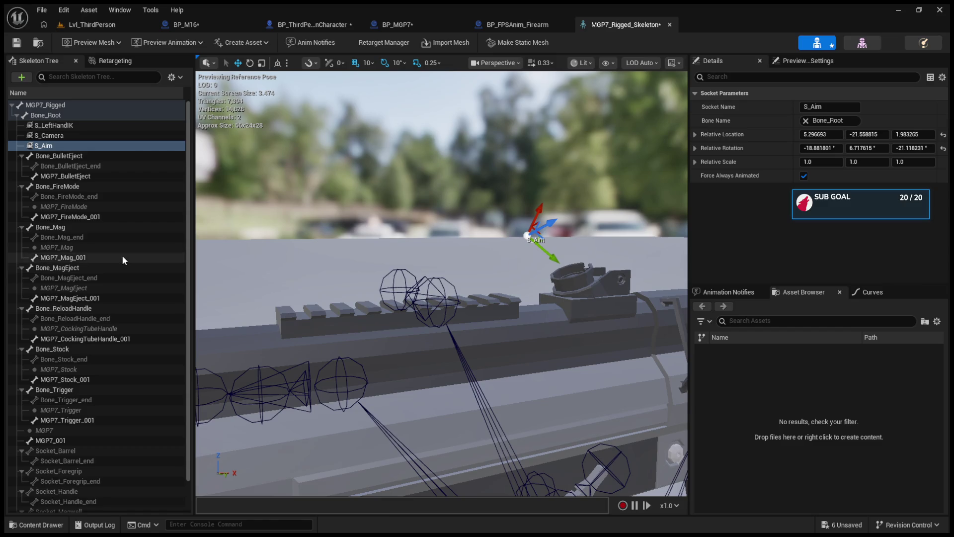
Reset S_Aim's relative location and rotation to zero and frame the gun.
left_click(147, 135)
left_click(147, 145)
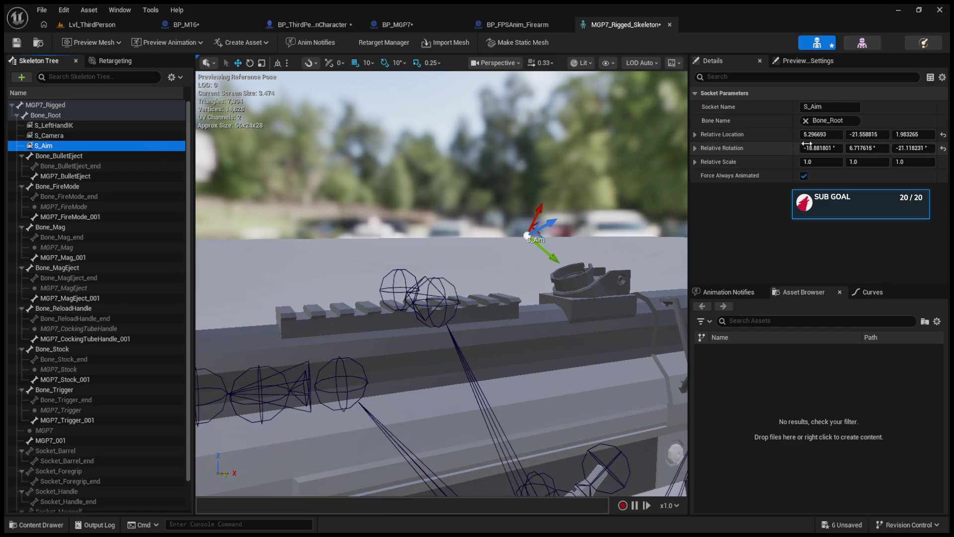
left_click(942, 134)
left_click(943, 149)
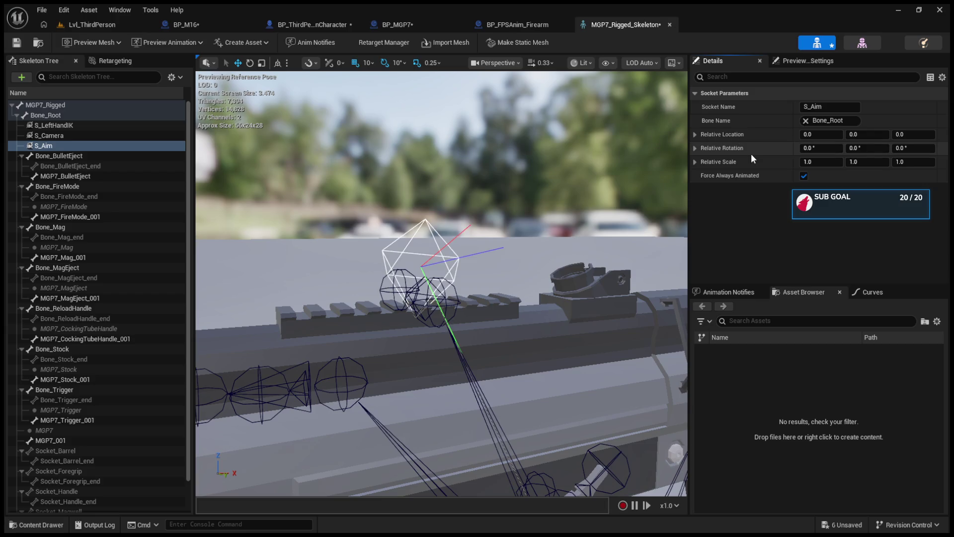
mouse_move(584, 210)
left_mouse_down()
mouse_move(557, 214)
mouse_move(556, 188)
left_mouse_up()
key("f")
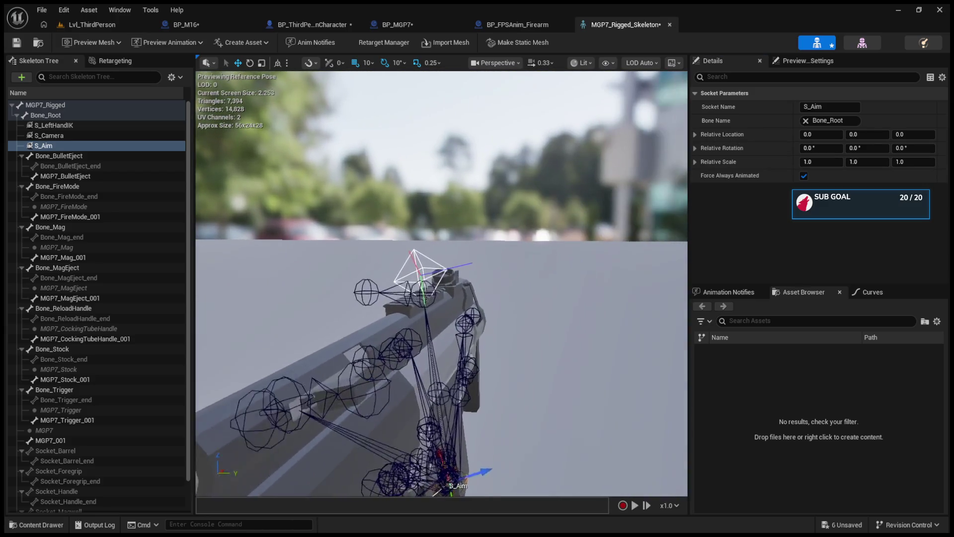
left_click(434, 266)
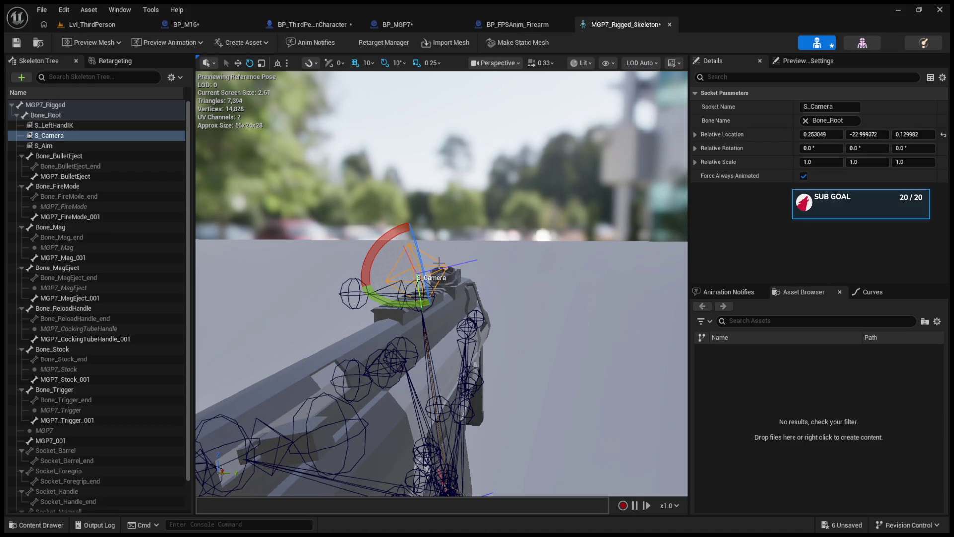
Rough in S_Camera's rotation with the gizmo, trying around 10, 20, -20 degrees.
left_click_drag(422, 248, 405, 223)
left_click_drag(387, 298, 422, 227)
left_click_drag(439, 326, 426, 318)
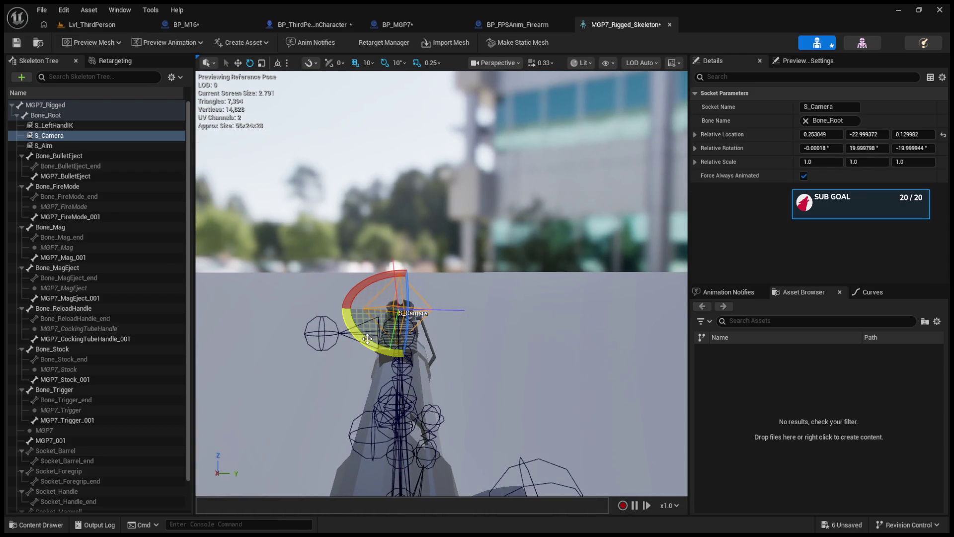
mouse_move(347, 279)
left_mouse_down()
mouse_move(393, 289)
mouse_move(368, 279)
left_mouse_up()
mouse_move(351, 228)
left_mouse_down()
mouse_move(387, 258)
mouse_move(393, 249)
mouse_move(407, 258)
mouse_move(388, 293)
mouse_move(469, 312)
left_mouse_up()
mouse_move(400, 343)
left_mouse_down()
mouse_move(363, 326)
mouse_move(444, 391)
left_mouse_up()
Fine-tune S_Camera's rotation to -23.17, 16.84, -62.33.
key("e")
mouse_move(514, 257)
left_mouse_down()
mouse_move(577, 218)
mouse_move(552, 207)
mouse_move(503, 255)
left_mouse_up()
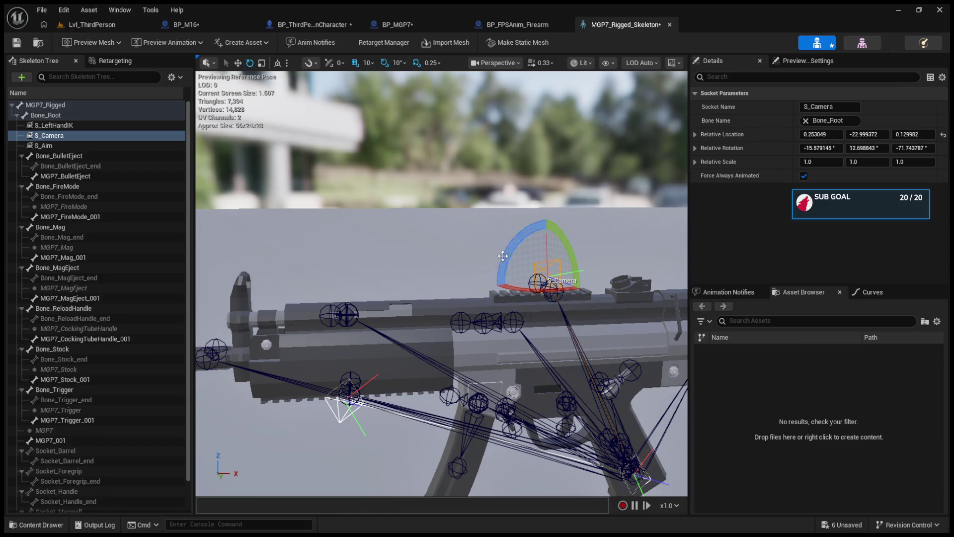
scroll(503, 256, "up", 5)
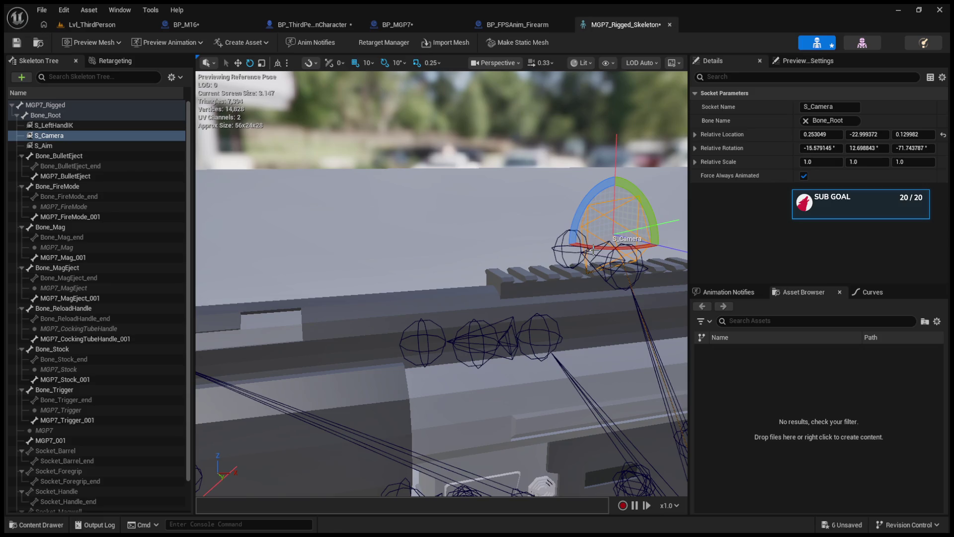
left_click_drag(593, 249, 652, 252)
left_click_drag(567, 229, 557, 221)
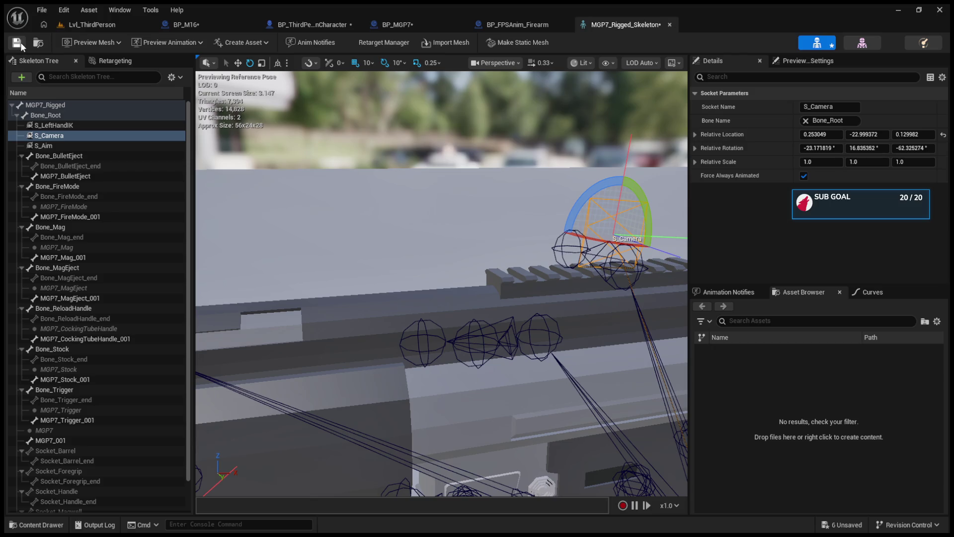
left_click(74, 145)
Move the S_Aim socket up onto the gun's top rail.
key("f")
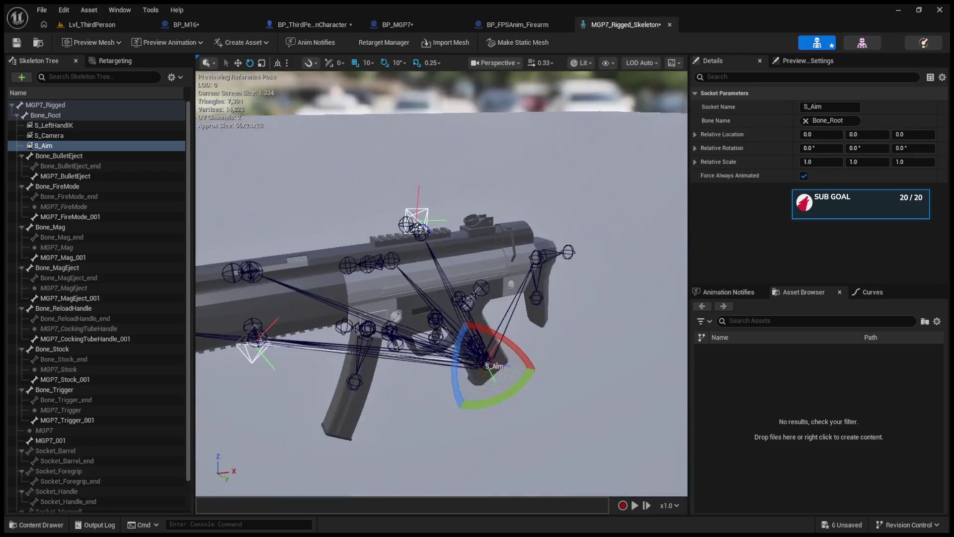
key("w")
left_click_drag(476, 330, 413, 216)
key("e")
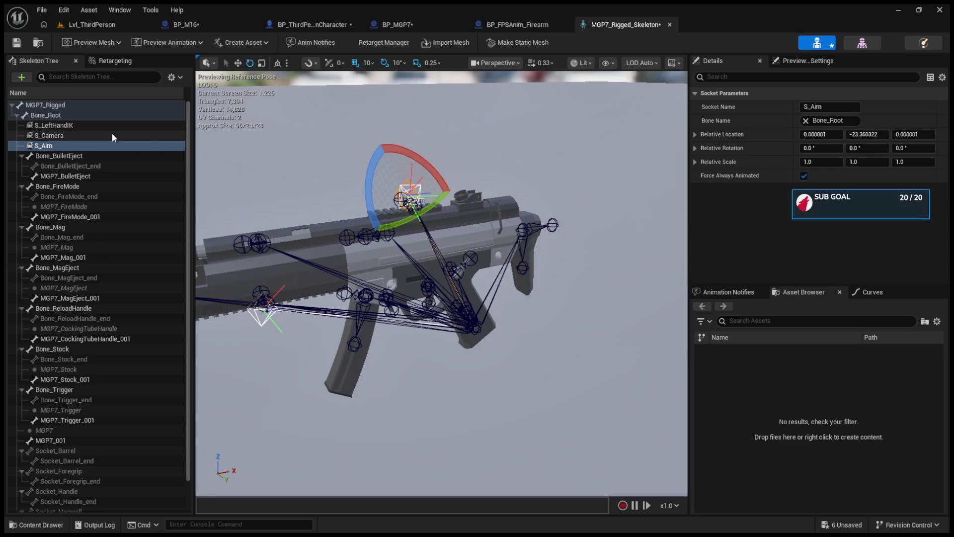
Paste S_Camera's rotation onto S_Aim so both match.
left_click(112, 134)
left_click(744, 148)
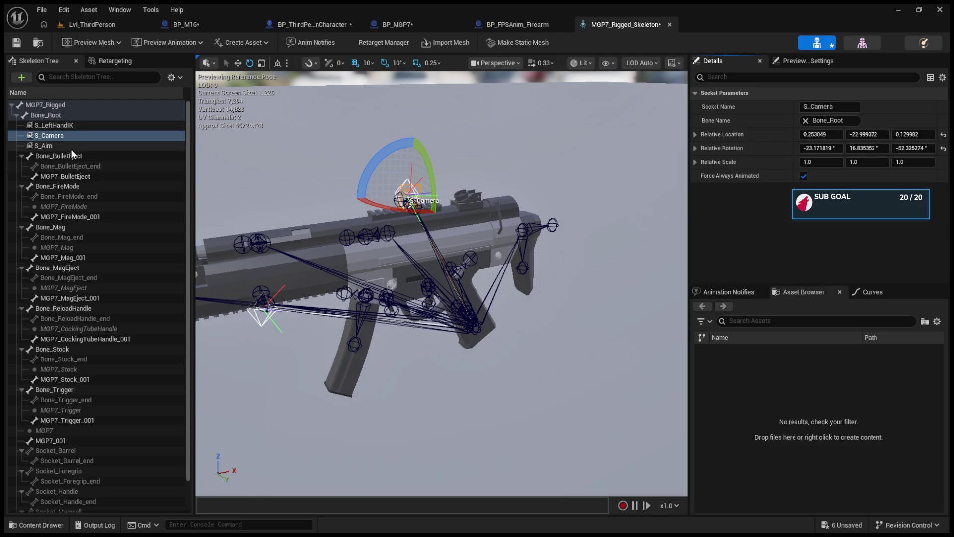
left_click(71, 147)
left_click(789, 167)
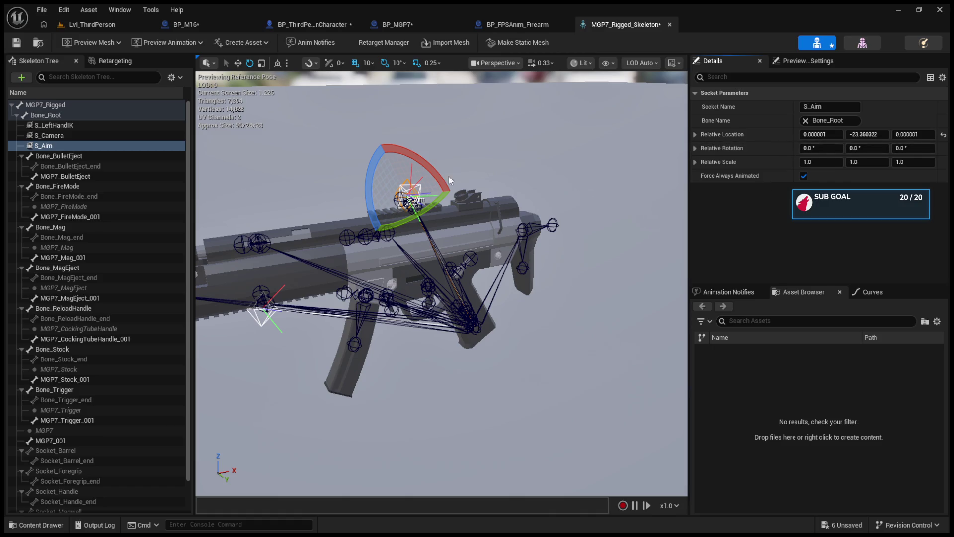
left_click(79, 134)
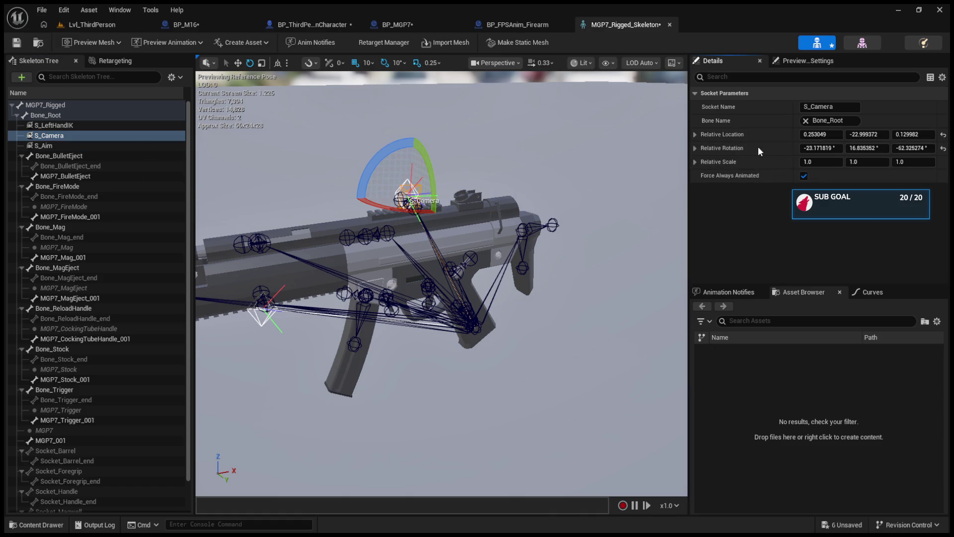
left_click(60, 145)
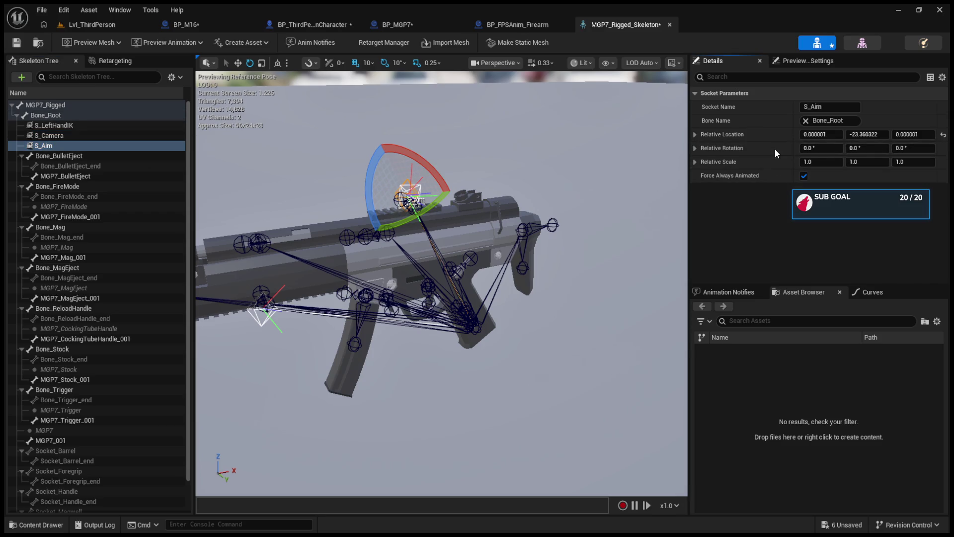
key("ctrl+v")
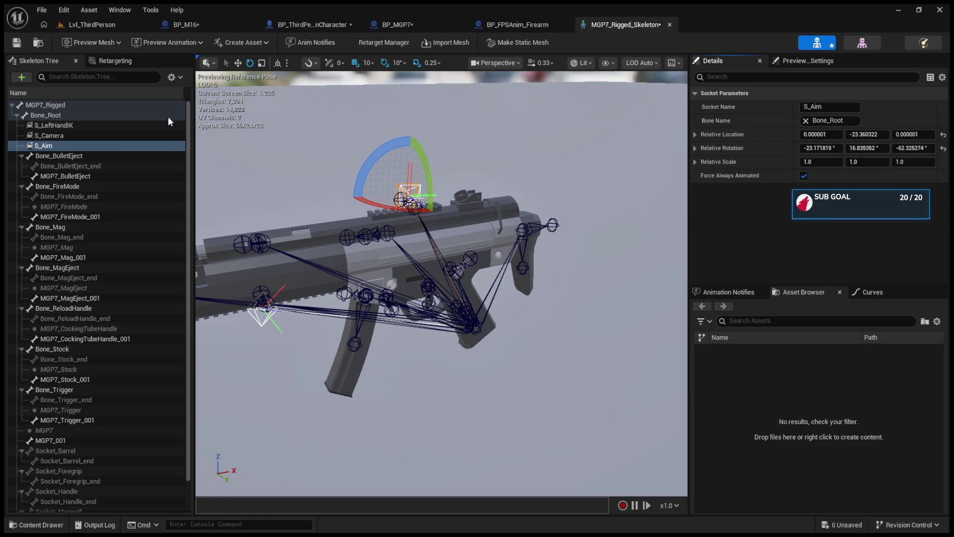
Check S_Aim now matches S_Camera at 0.253049, -22.999372, 0.129982 and -23.17, 16.84, -62.33.
left_click(46, 137)
left_click(765, 143)
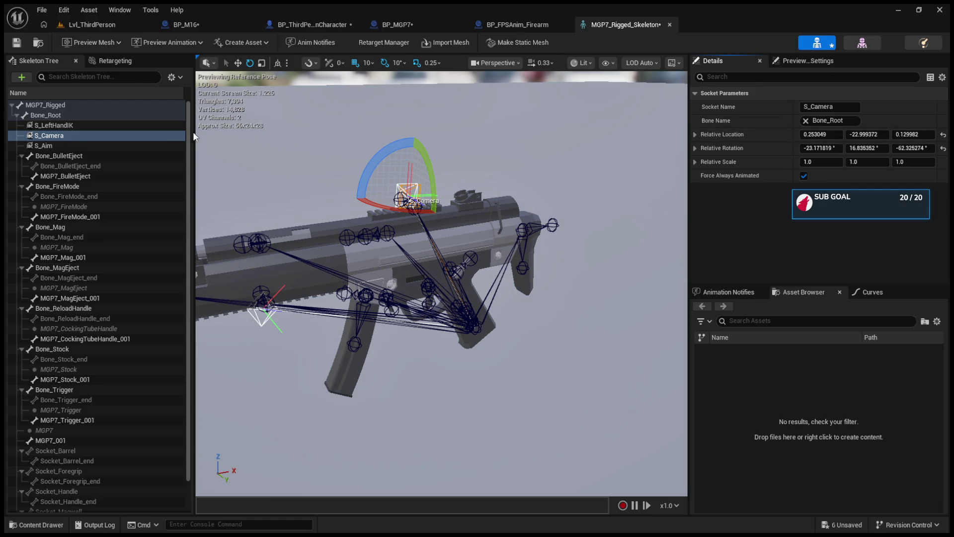
left_click(108, 146)
left_click(767, 137)
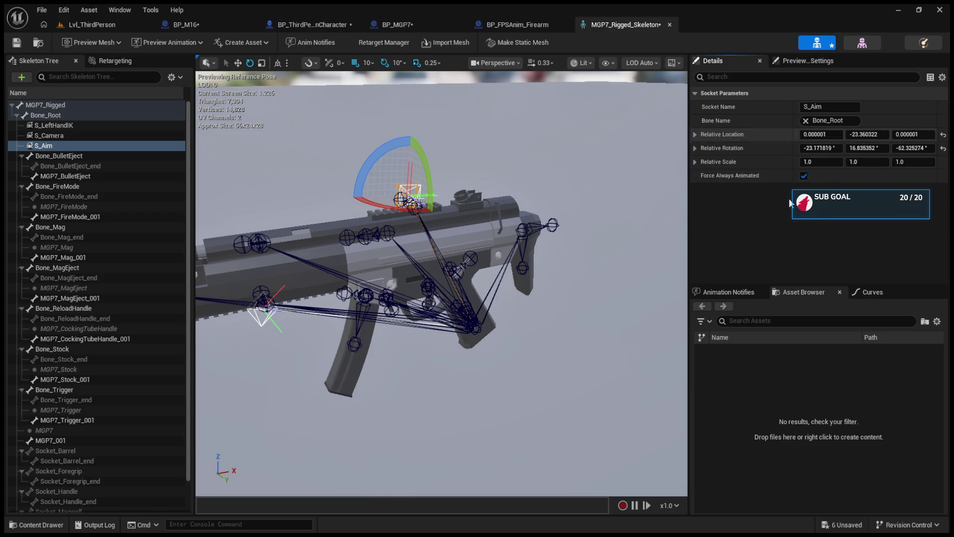
left_click(92, 136)
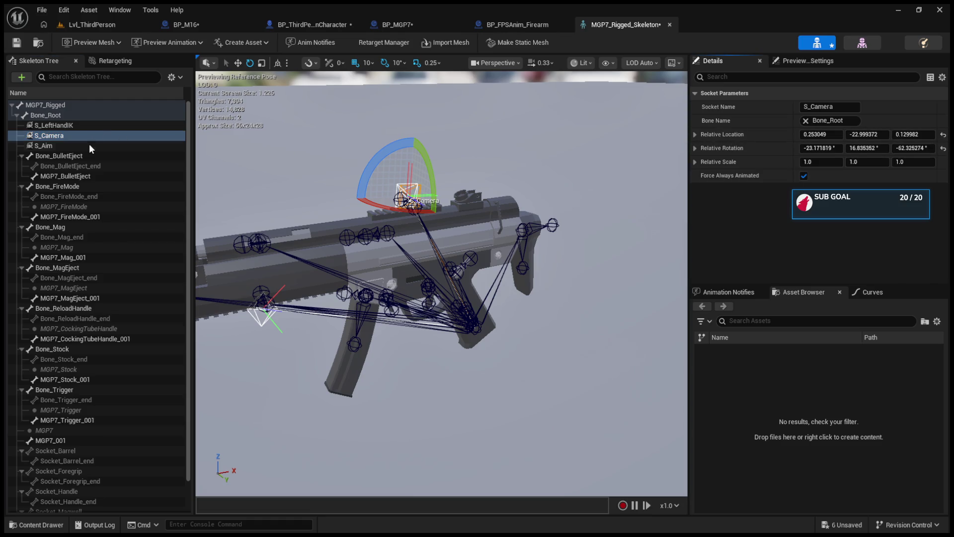
left_click(89, 145)
left_click(786, 133)
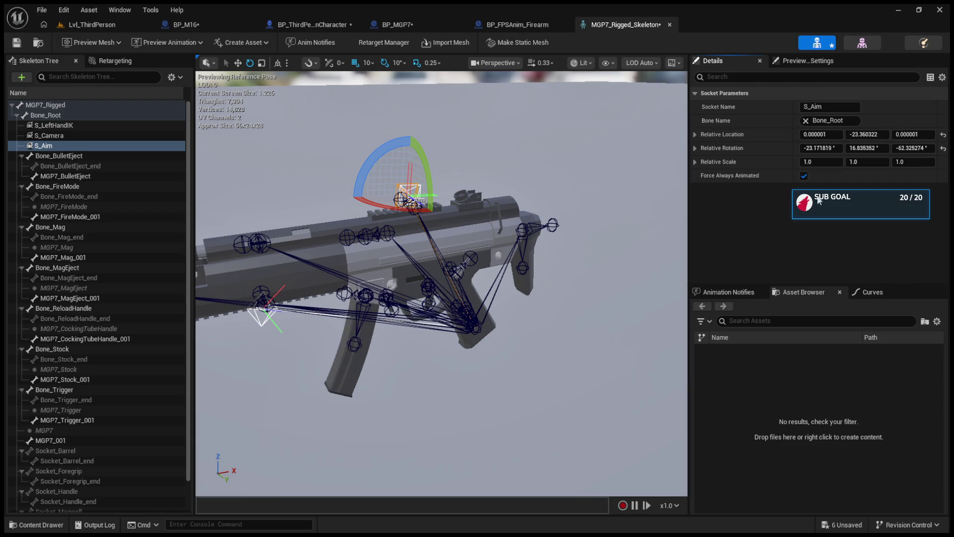
Save the rigged skeleton and play-test Lvl_ThirdPerson.
left_click(16, 42)
left_click(92, 24)
left_click(248, 43)
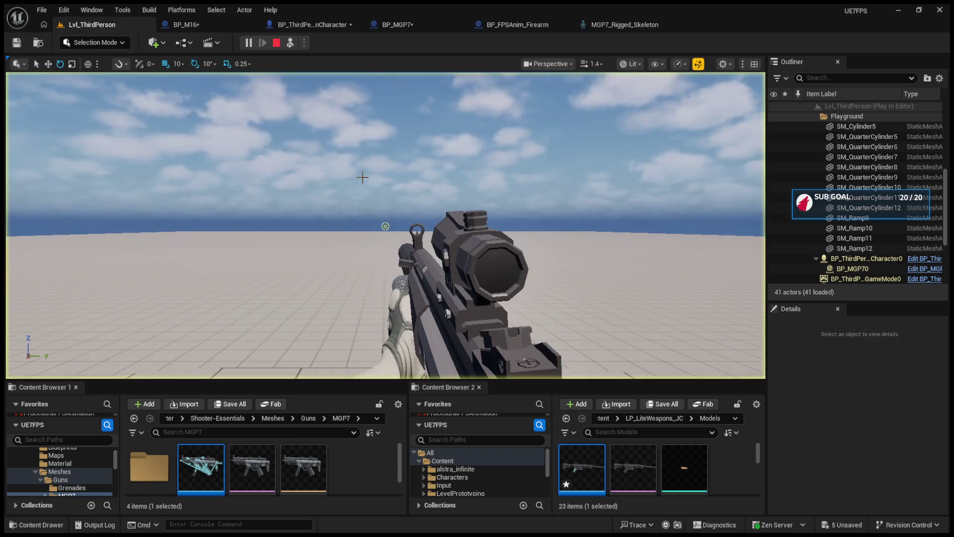
Eject with F8 and nudge the held BP_MGP70 gun downward to inspect it.
key("F8")
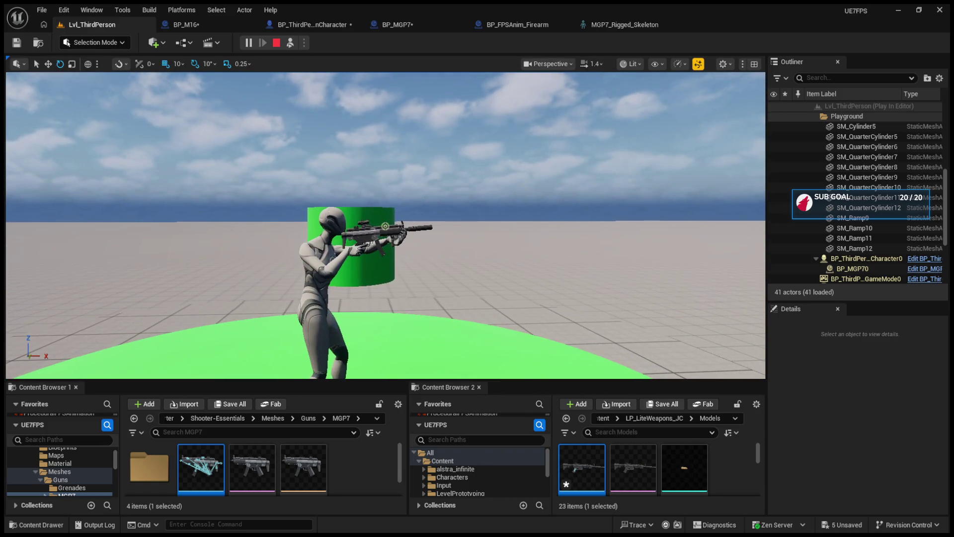
left_click(370, 231)
left_click_drag(356, 214, 356, 253)
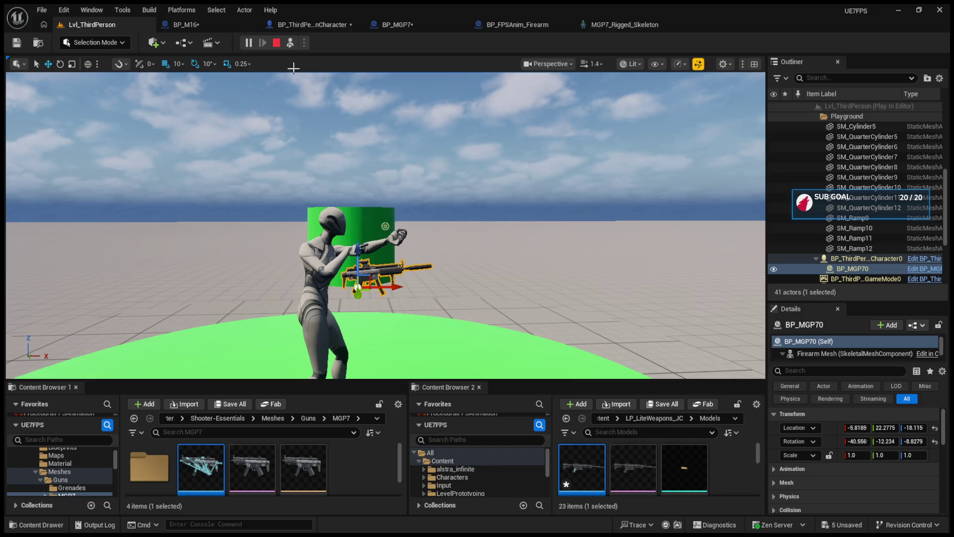
Repossess the player, stop the session, and enlarge the content browser area.
left_click(291, 43)
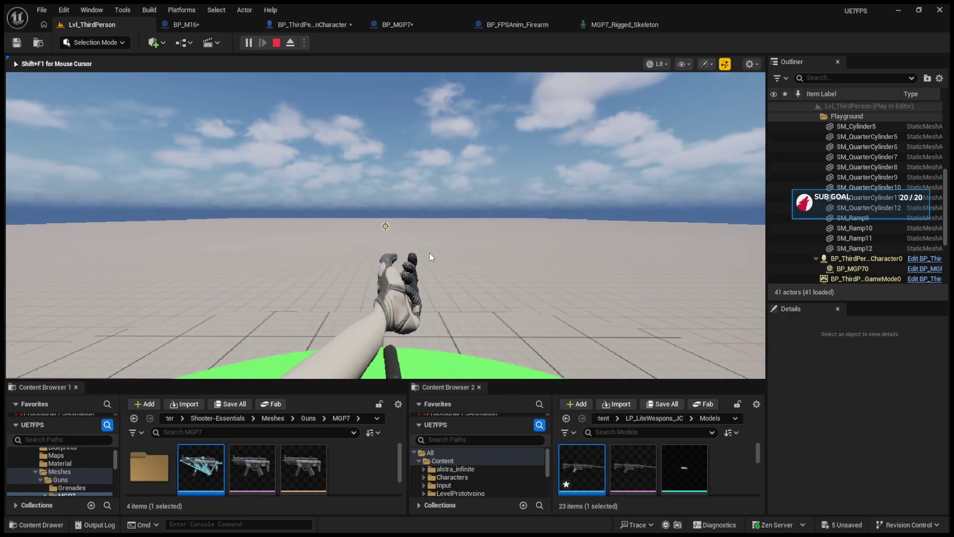
key("Escape")
left_click_drag(486, 381, 472, 294)
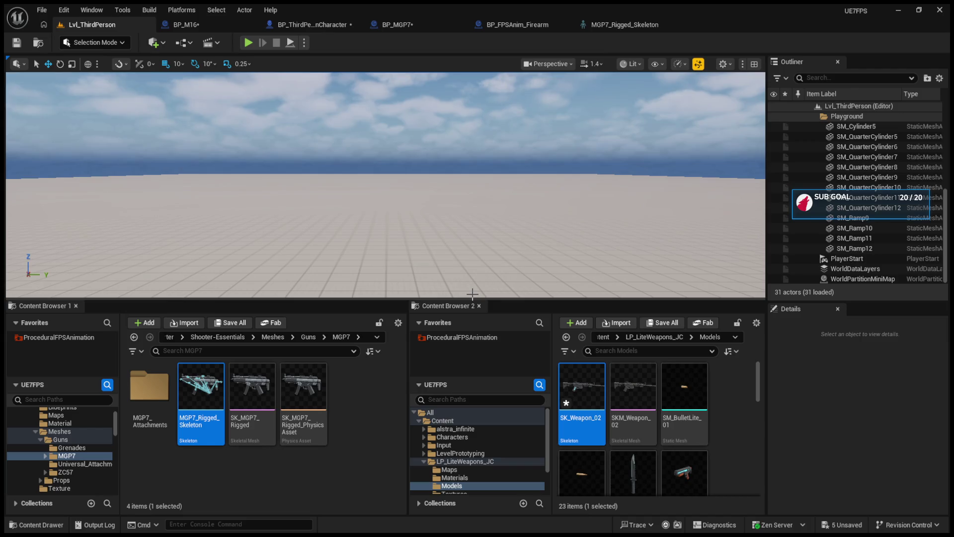
Inspect BP_ThirdPersonCharacter's capsule, follow camera and character mesh in its viewport.
left_click(294, 25)
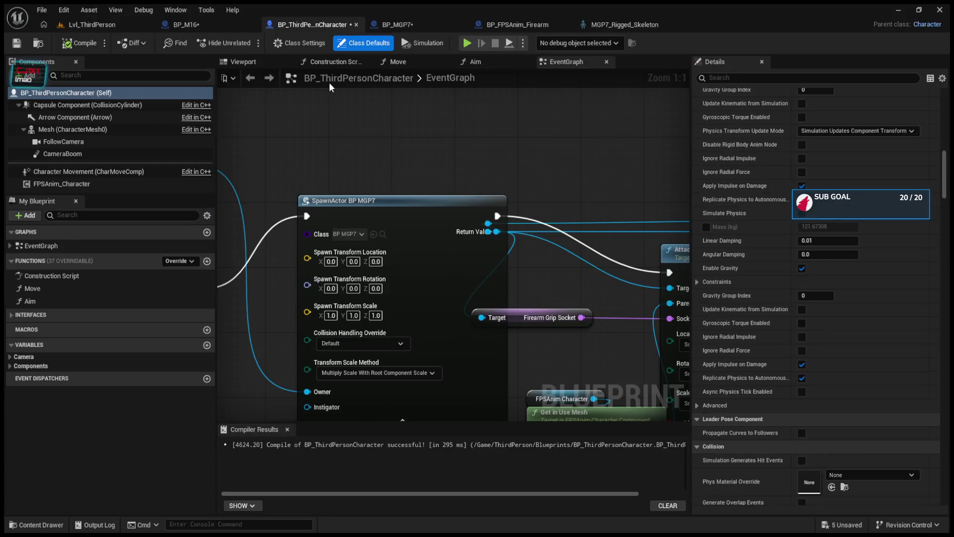
left_click(248, 61)
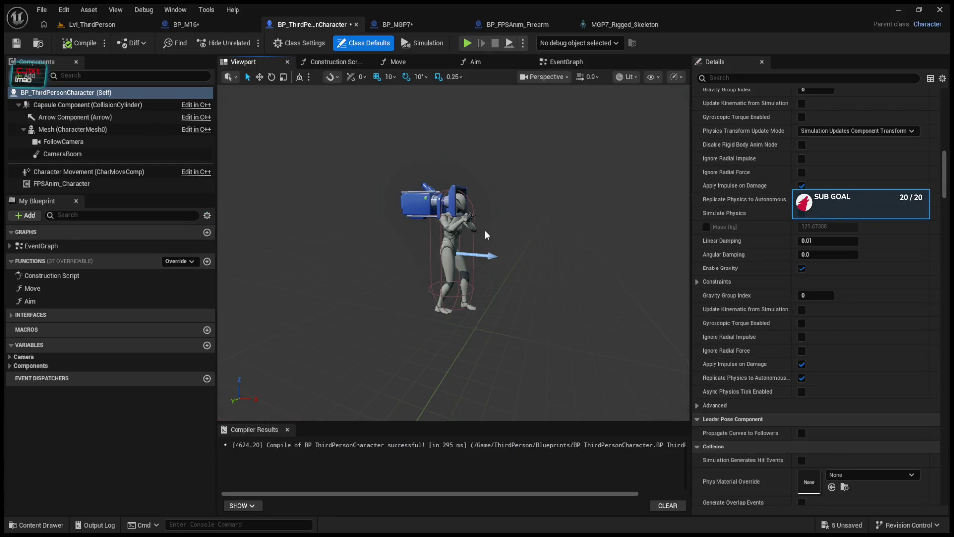
left_click(429, 219)
left_click(471, 211)
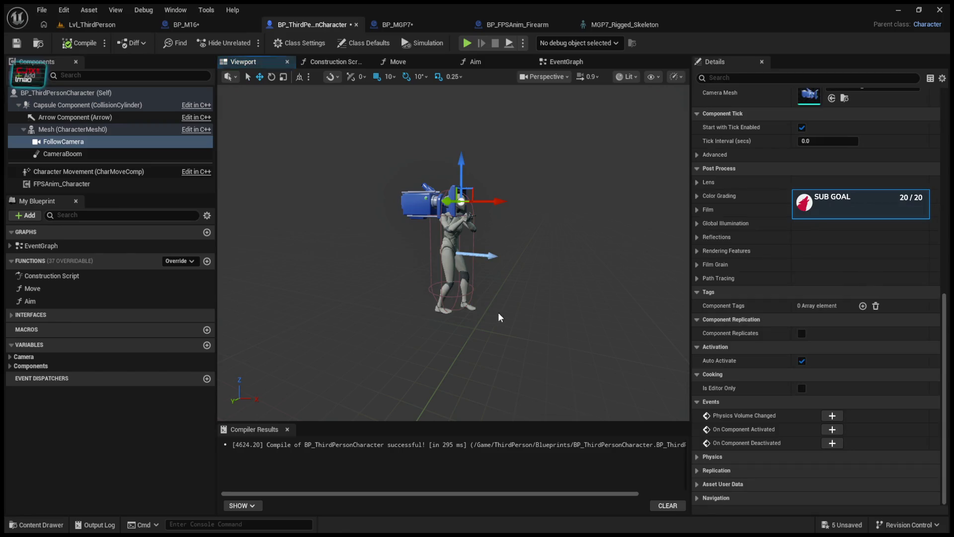
left_click(454, 259)
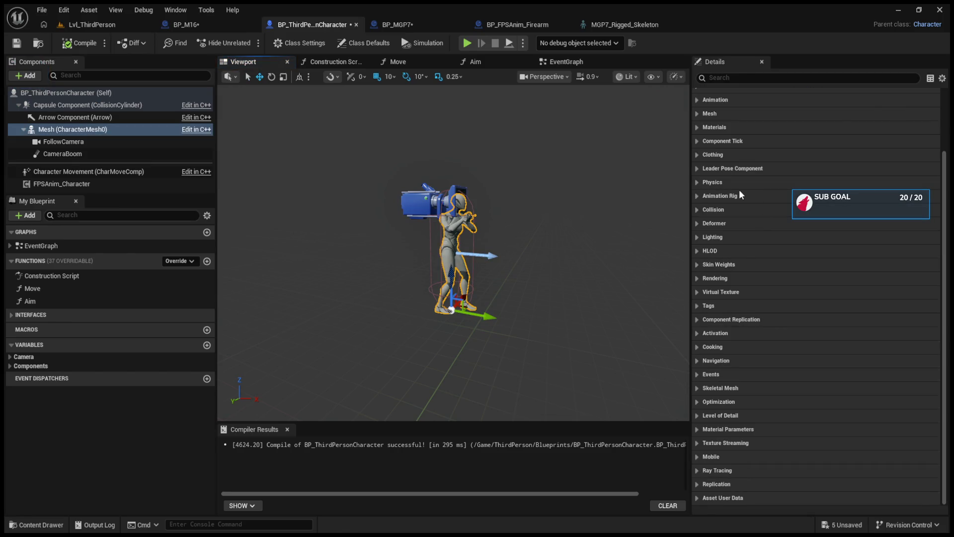
scroll(739, 189, "up", 3)
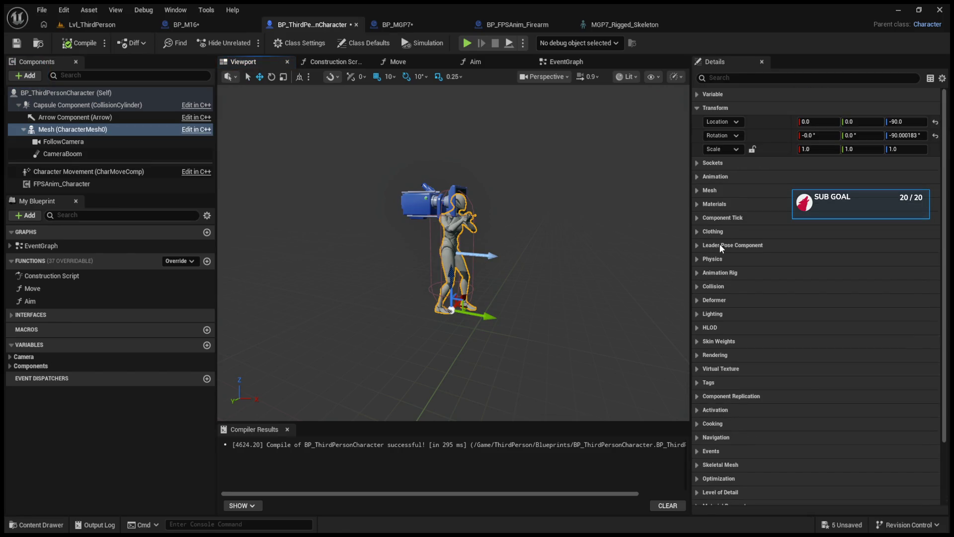
Review BP_FPSAnim_Firearm's SpawnedSightPlacement, Sight_Side, Sight_Main and PistolGrip components.
left_click(393, 25)
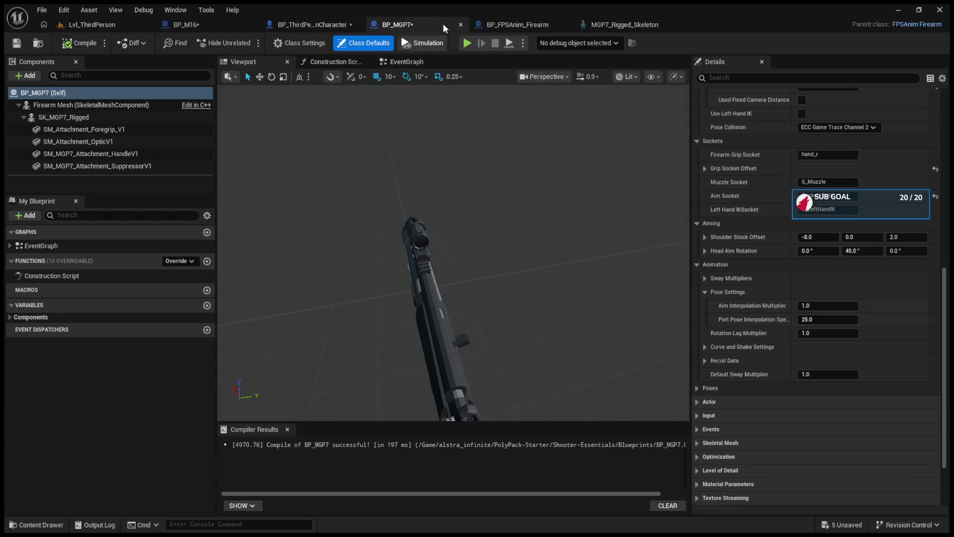
left_click(504, 22)
scroll(91, 160, "down", 3)
left_click(91, 167)
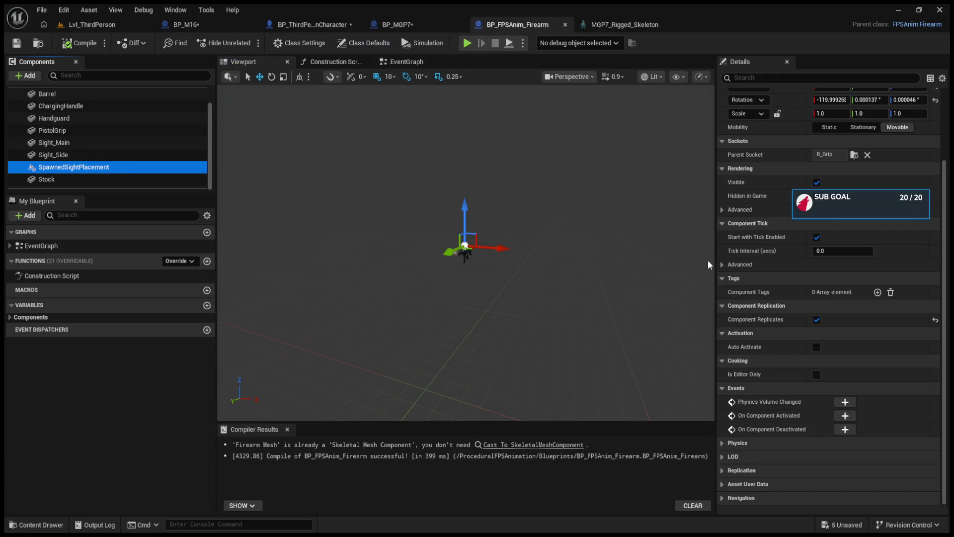
left_click(723, 209)
left_click(724, 210)
scroll(731, 299, "up", 4)
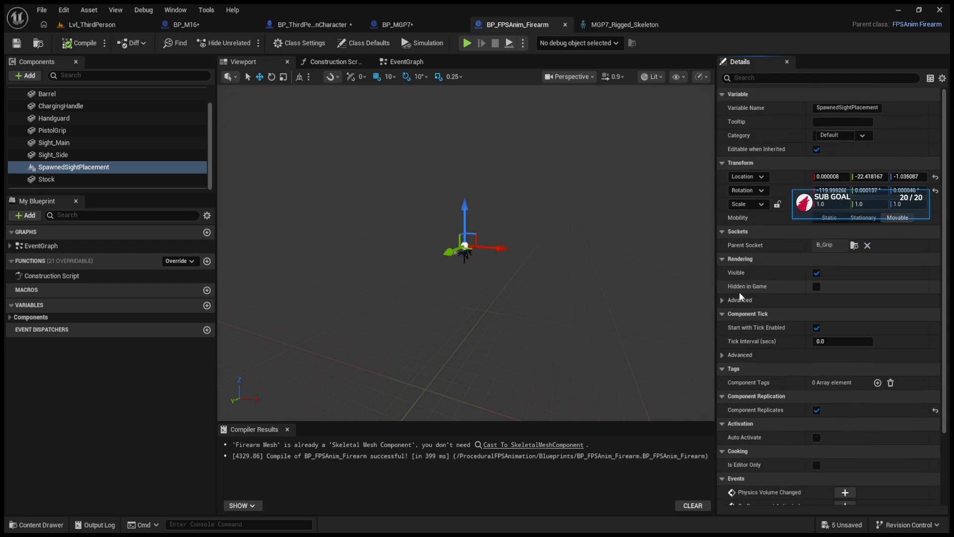
scroll(441, 202, "up", 6)
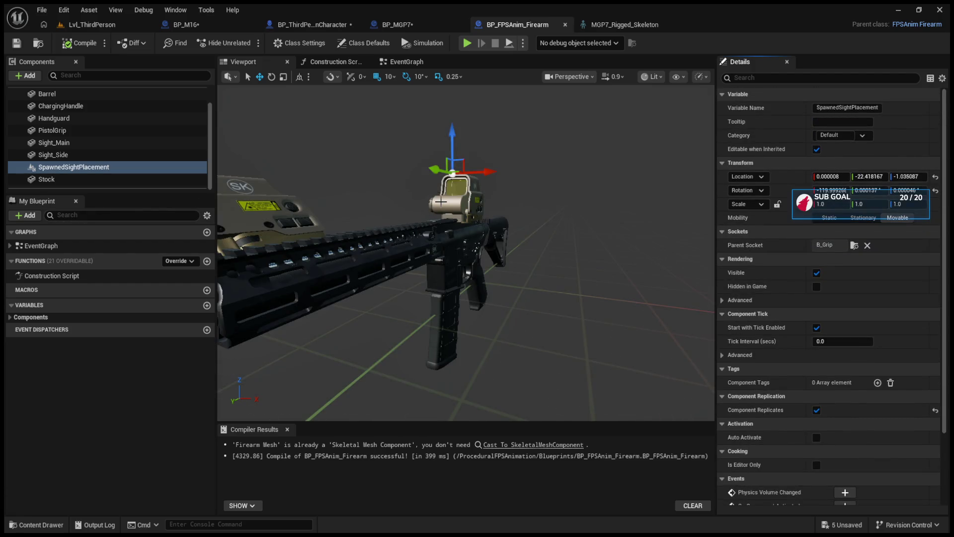
left_click(133, 155)
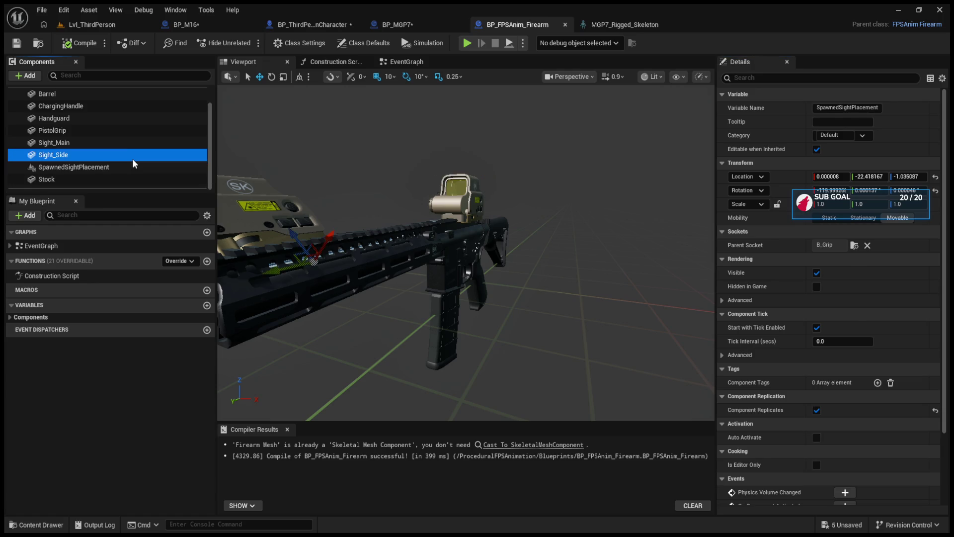
left_click(123, 142)
left_click(121, 132)
left_click(122, 143)
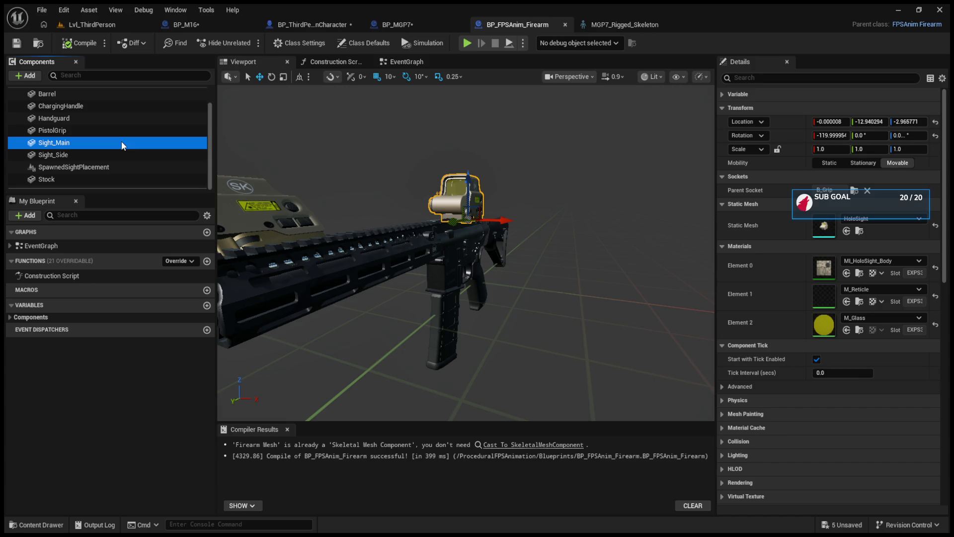
Inspect the SM_Attachment_OpticV1 optic component in BP_MGP7.
left_click(431, 25)
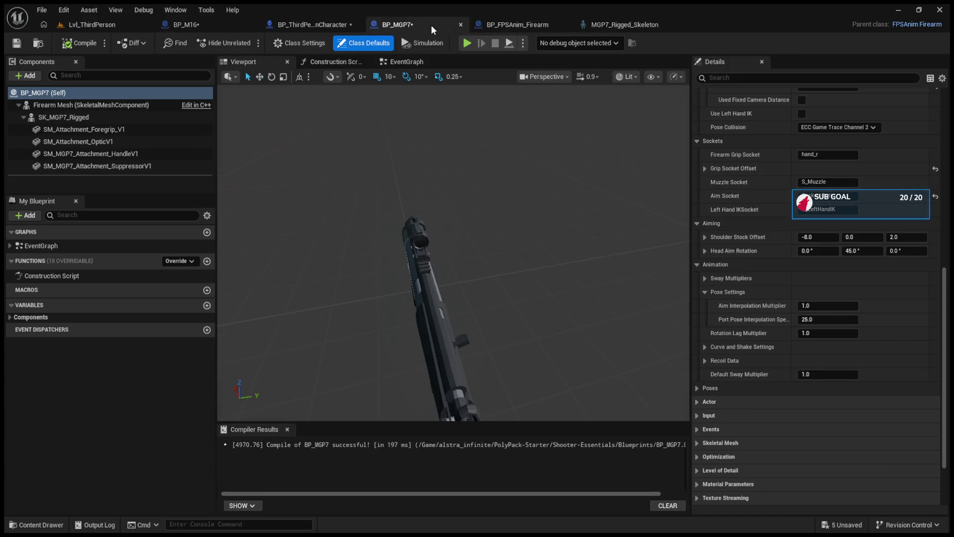
left_click(421, 244)
scroll(765, 236, "up", 3)
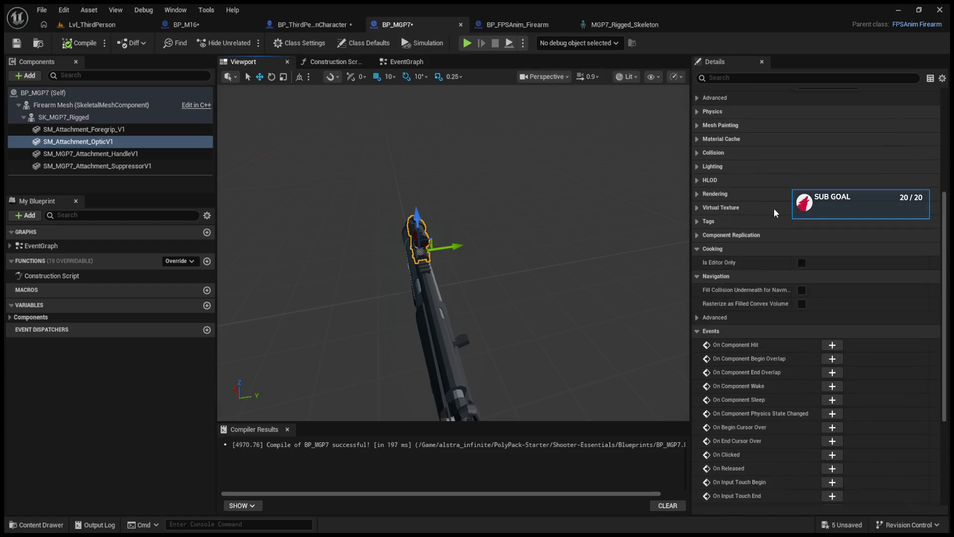
left_click(698, 331)
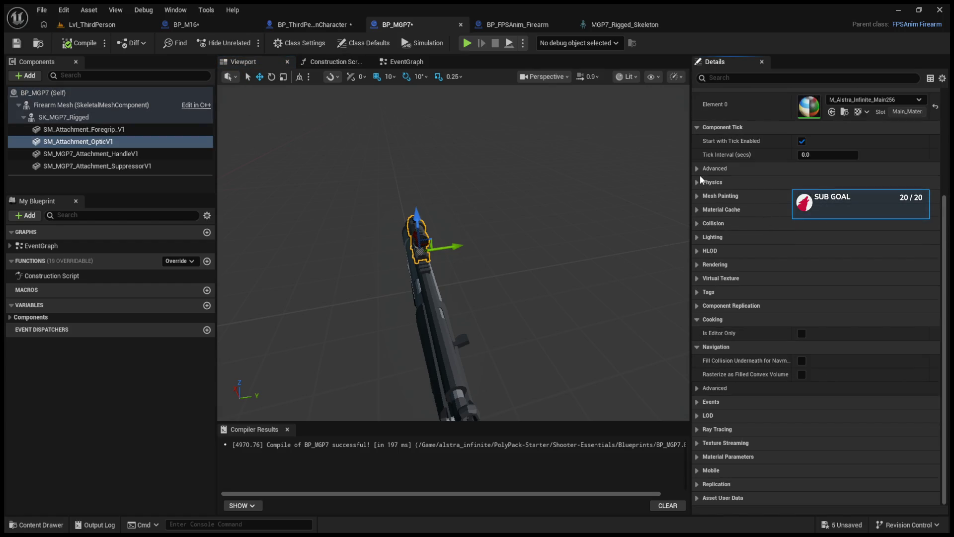
scroll(701, 174, "up", 4)
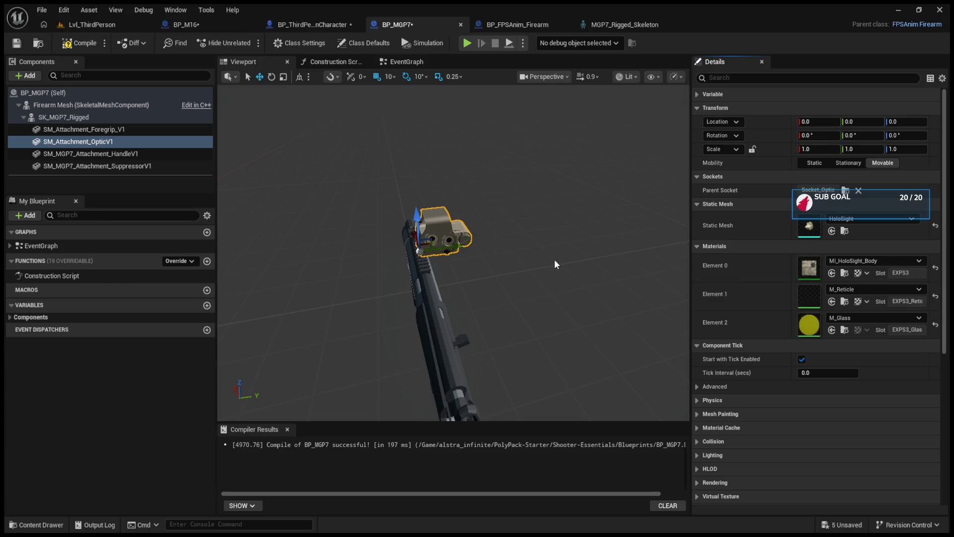
Compile BP_MGP7 and play the level to test the sight.
left_click(67, 46)
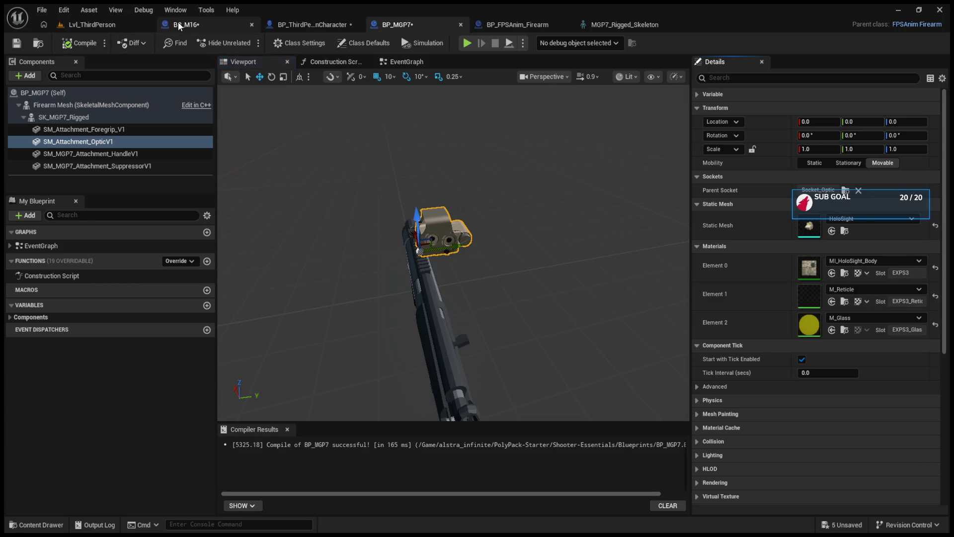
left_click(147, 28)
left_click(248, 43)
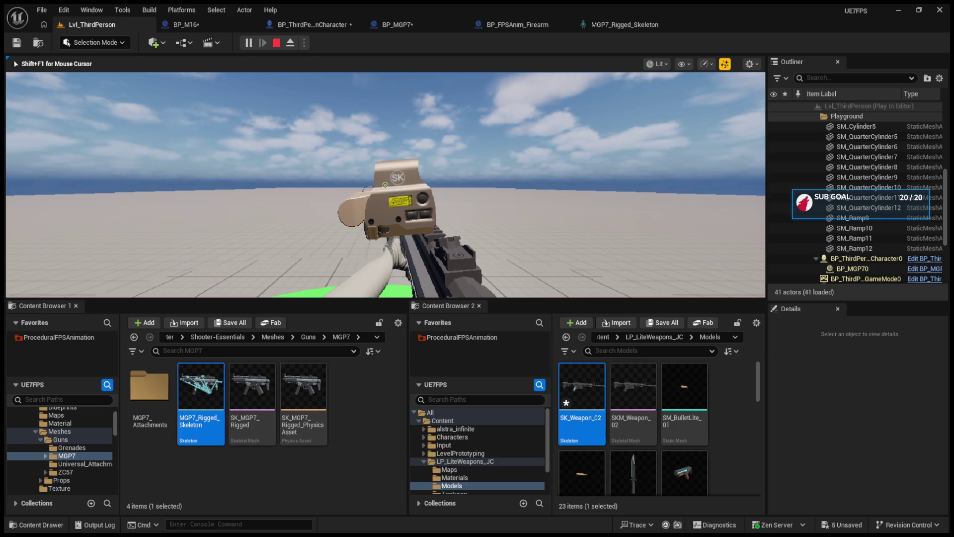
End the play session after aiming through the MGP7's holographic sight.
key("Escape")
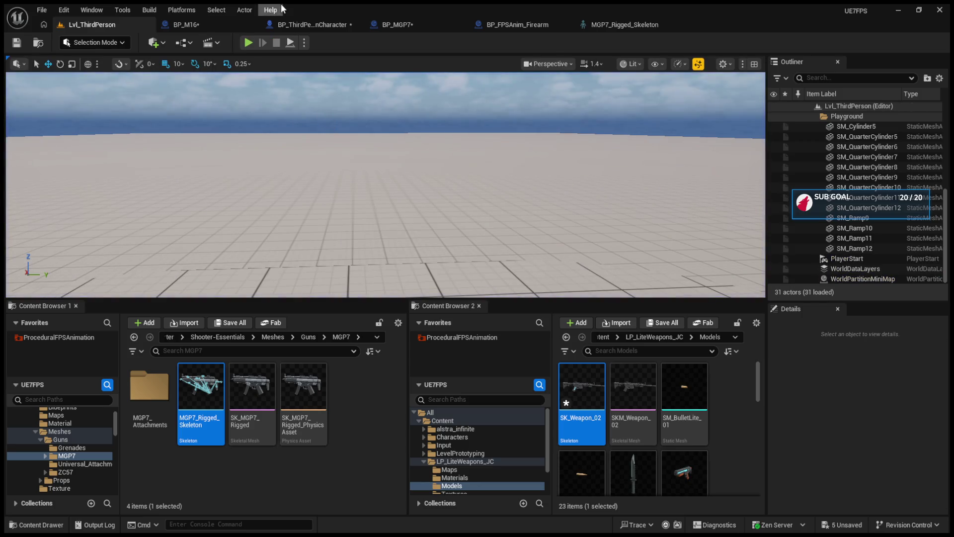
Change the character EventGraph's SpawnActor class from BP MGP7 to BP ZC57.
left_click(152, 390)
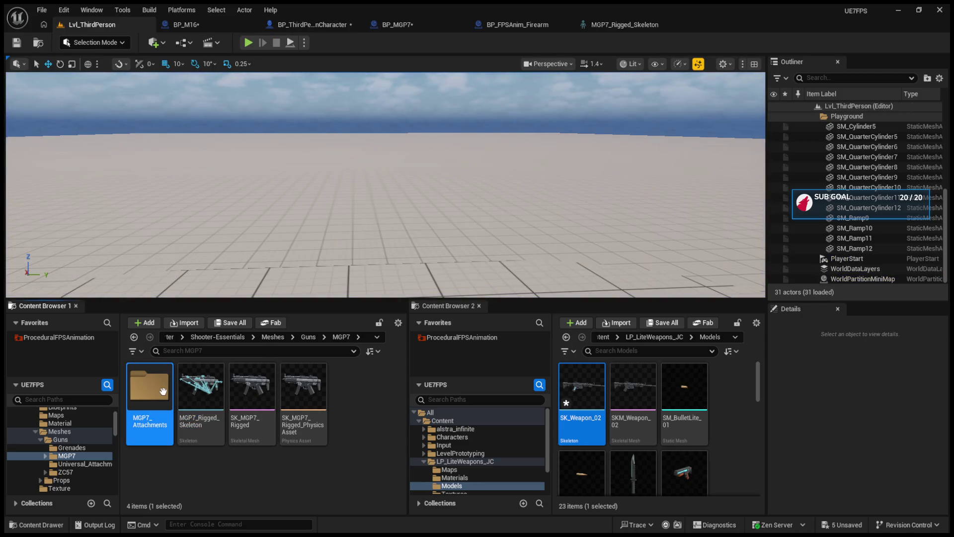
left_click(309, 340)
left_click(301, 395)
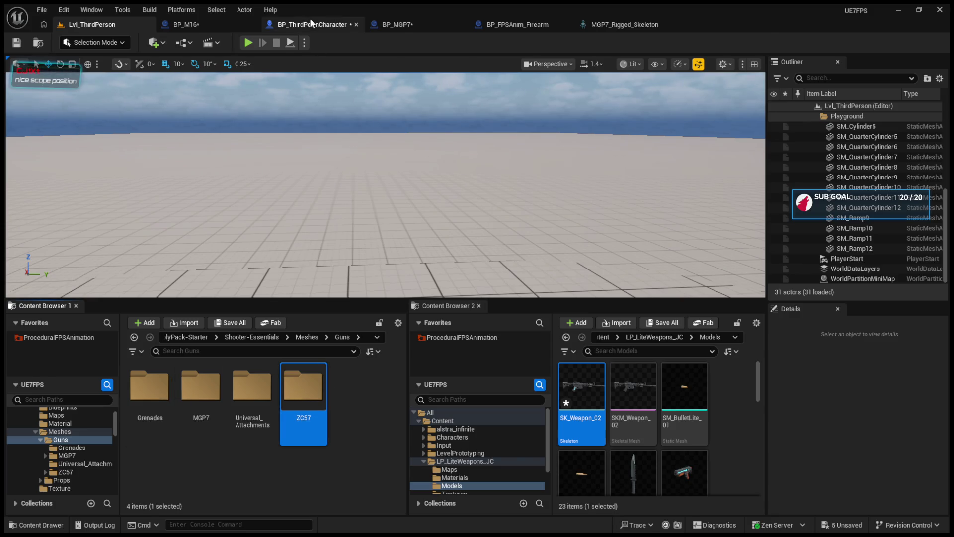
left_click(313, 24)
left_click(556, 58)
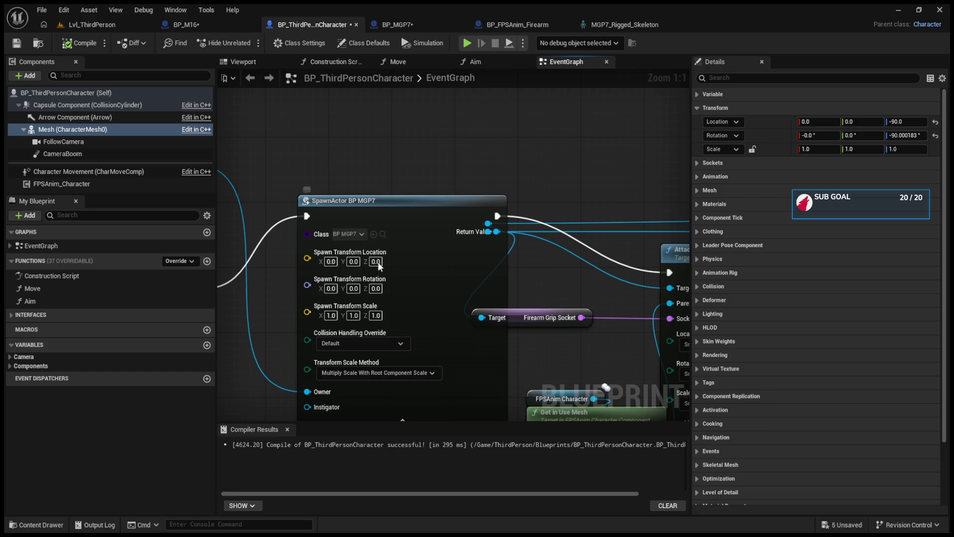
left_click(374, 234)
left_click(91, 24)
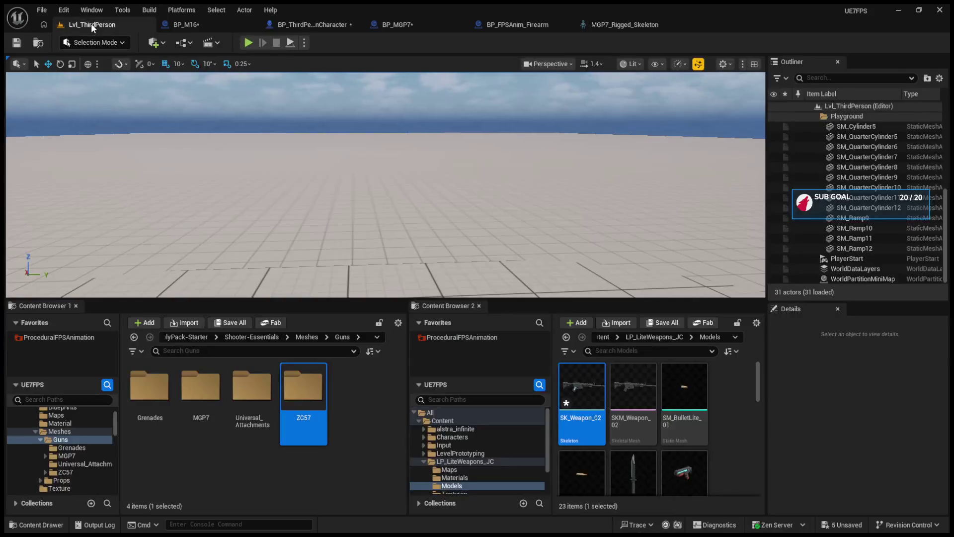
Browse to the Shooter-Essentials Blueprints folder and open BP_ZC57.
double_click(149, 387)
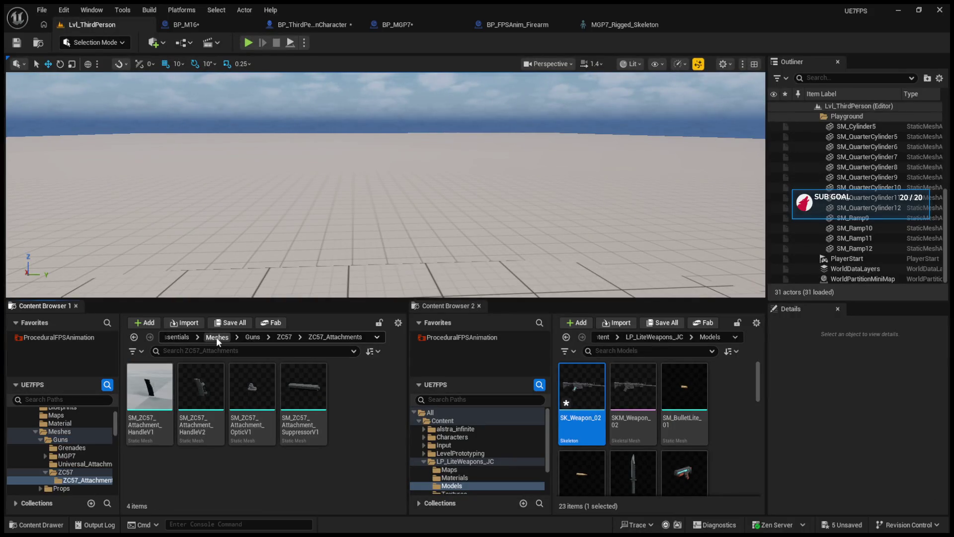
left_click(218, 337)
left_click(173, 338)
double_click(133, 408)
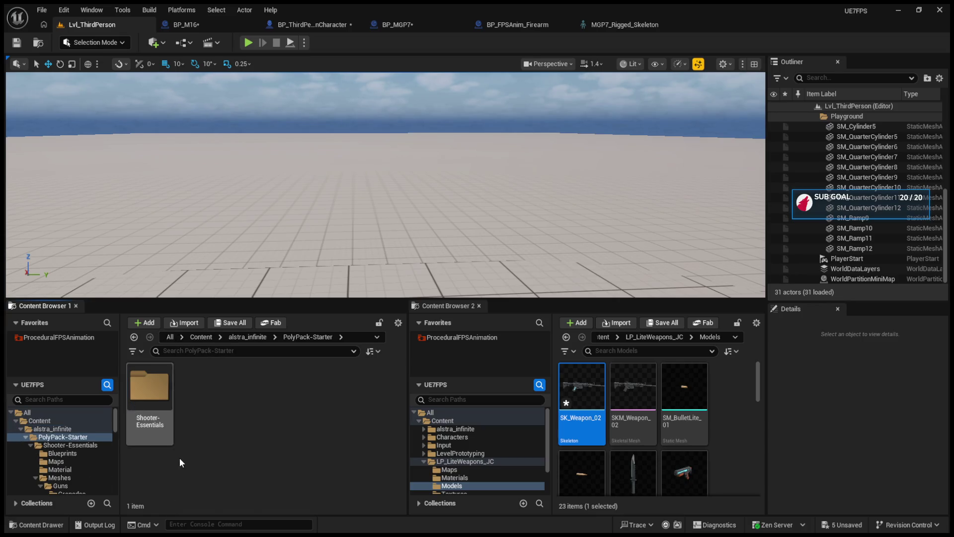
double_click(149, 388)
double_click(149, 388)
left_click(261, 422)
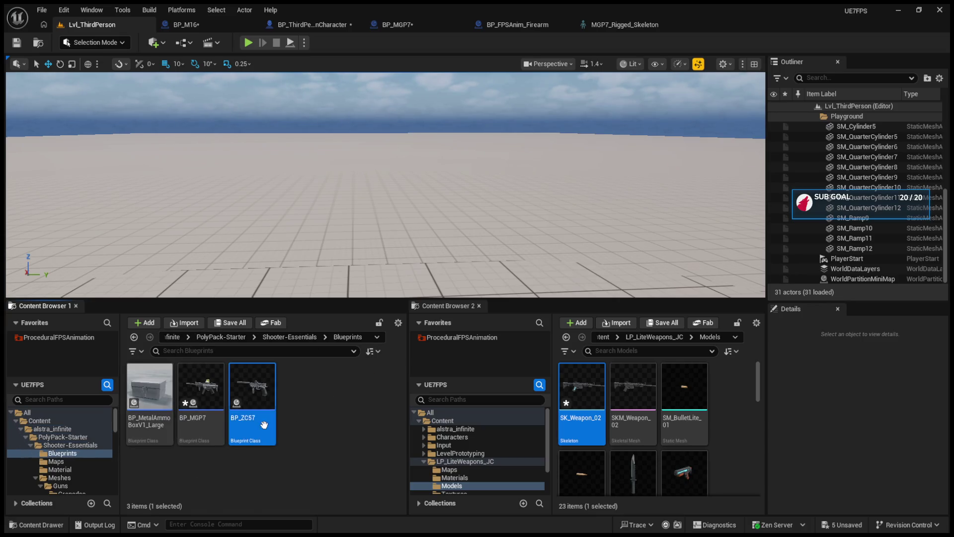
double_click(264, 425)
Review the BP_ZC57 weapon's Class Defaults properties.
left_click(301, 43)
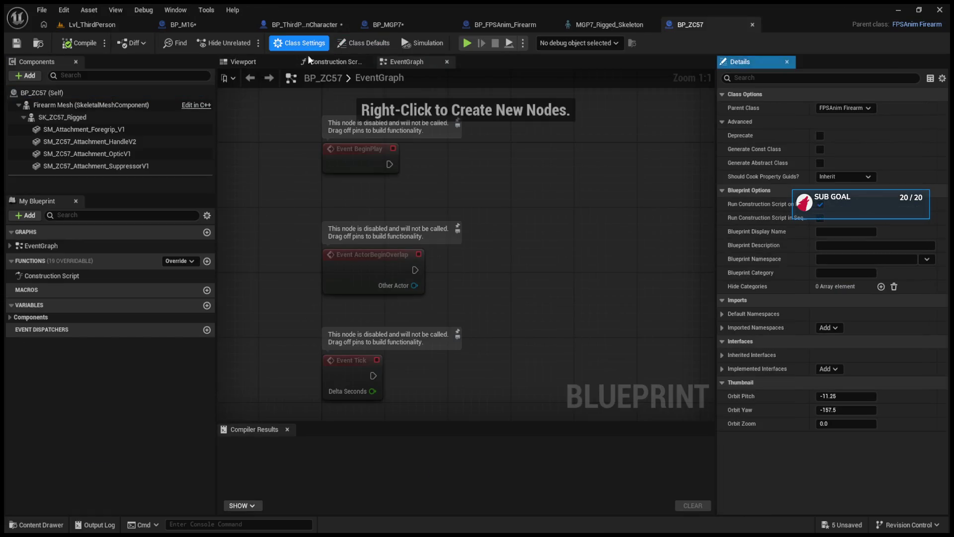
left_click(59, 117)
left_click(90, 105)
left_click(42, 92)
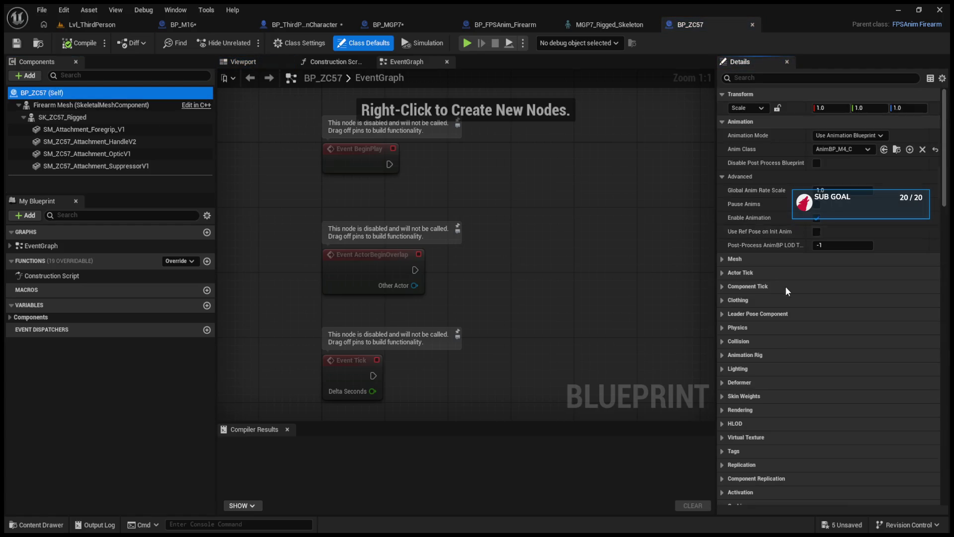
scroll(765, 374, "down", 15)
scroll(764, 377, "up", 12)
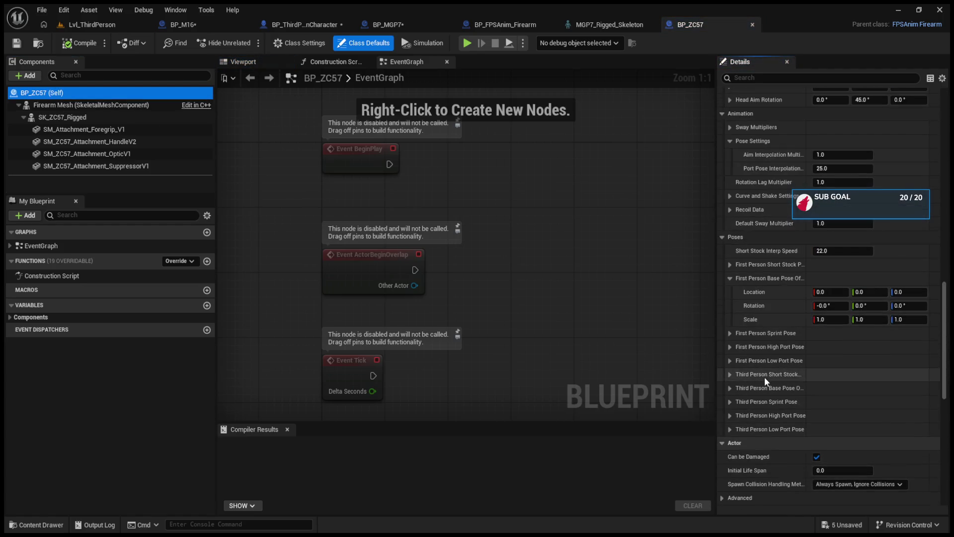
scroll(764, 377, "up", 2)
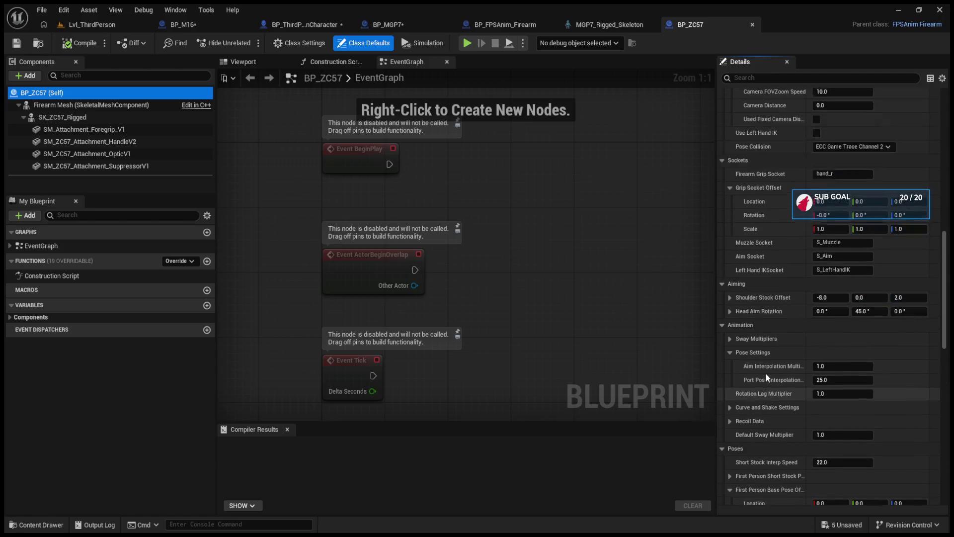
Select the pistol's rigged mesh component and locate SK_ZC57_Rigged in the Content Browser.
left_click(236, 63)
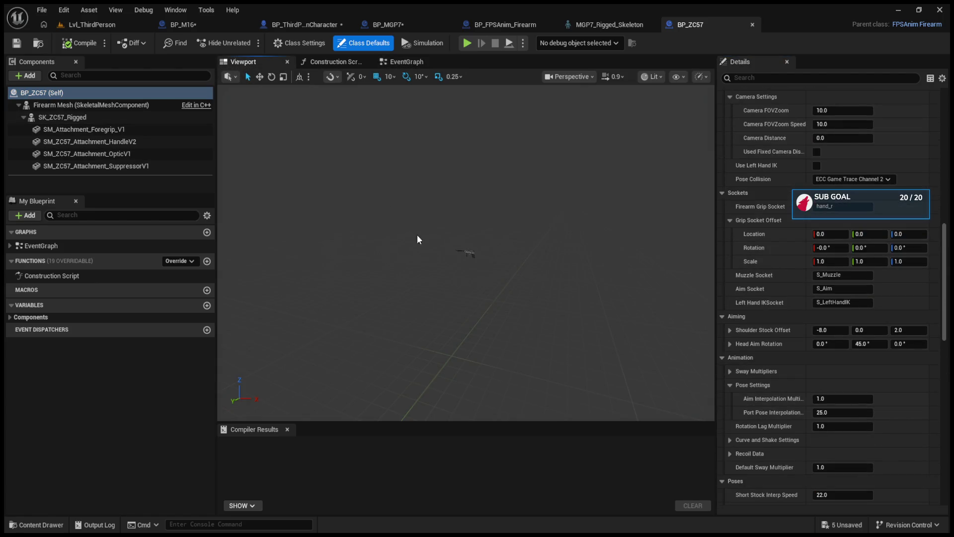
left_click(488, 247)
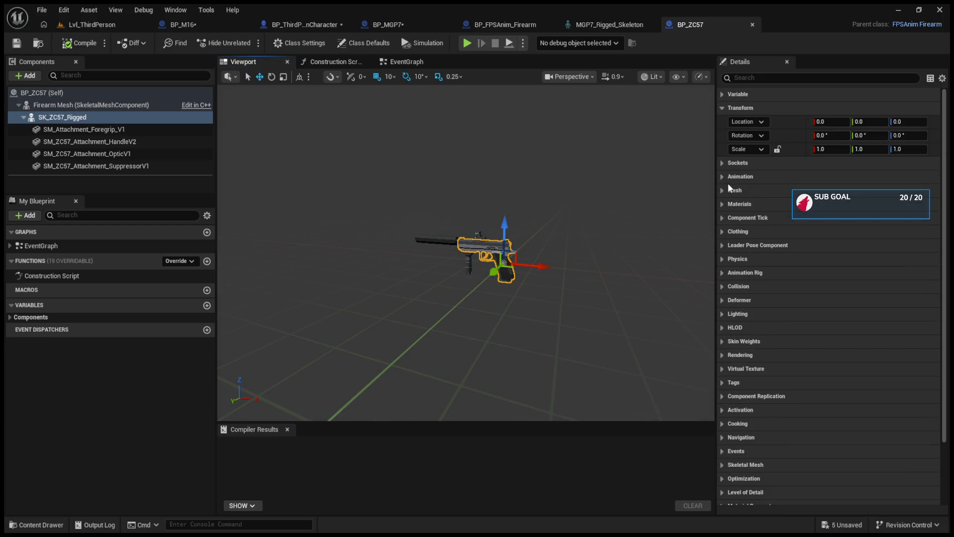
left_click(722, 190)
left_click(861, 216)
Open the SK_ZC57_Rigged skeletal mesh and switch to its skeleton.
left_click(576, 415)
double_click(201, 410)
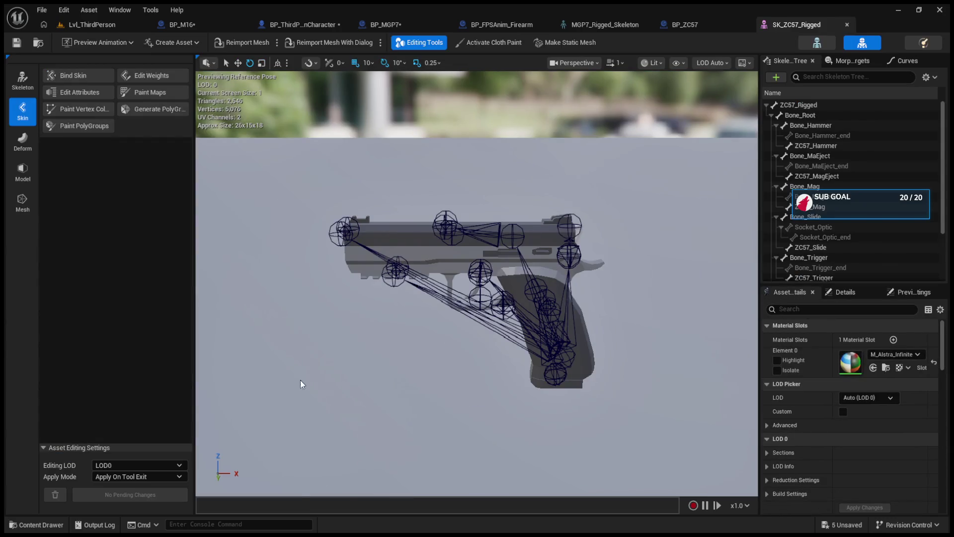
left_click(817, 42)
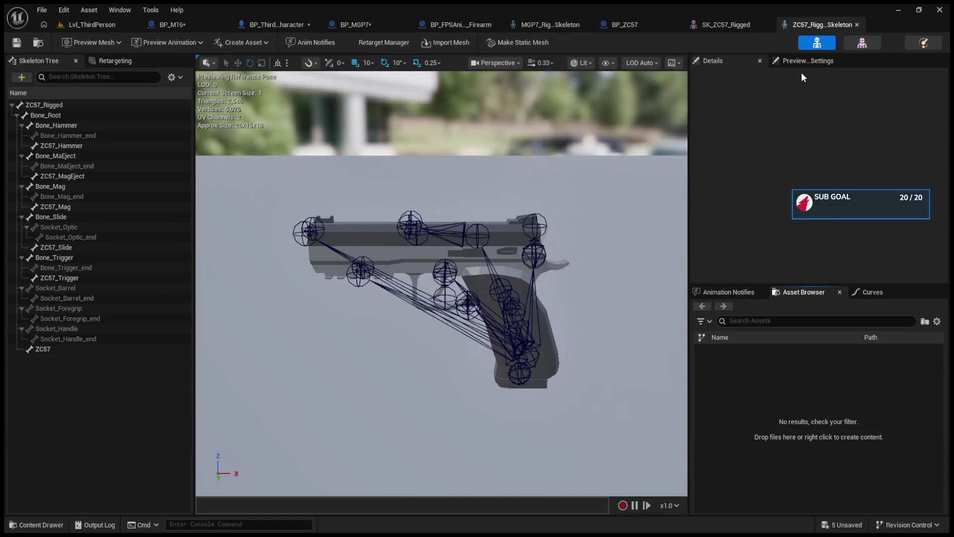
Collapse the bone branches and select Bone_Root, the hammer end bone and Socket_Optic.
left_click(22, 126)
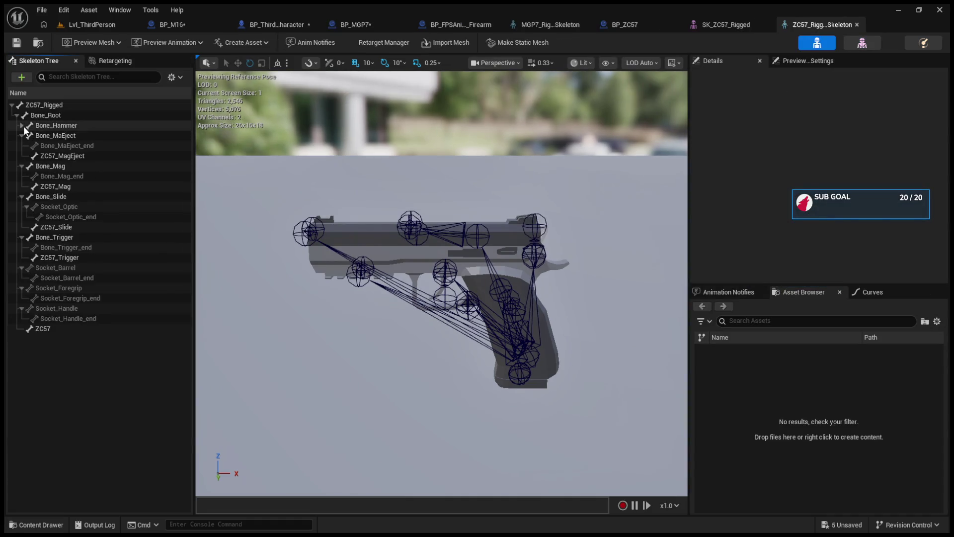
left_click(34, 118)
left_click(21, 146)
left_click(21, 155)
left_click(21, 166)
left_click(21, 177)
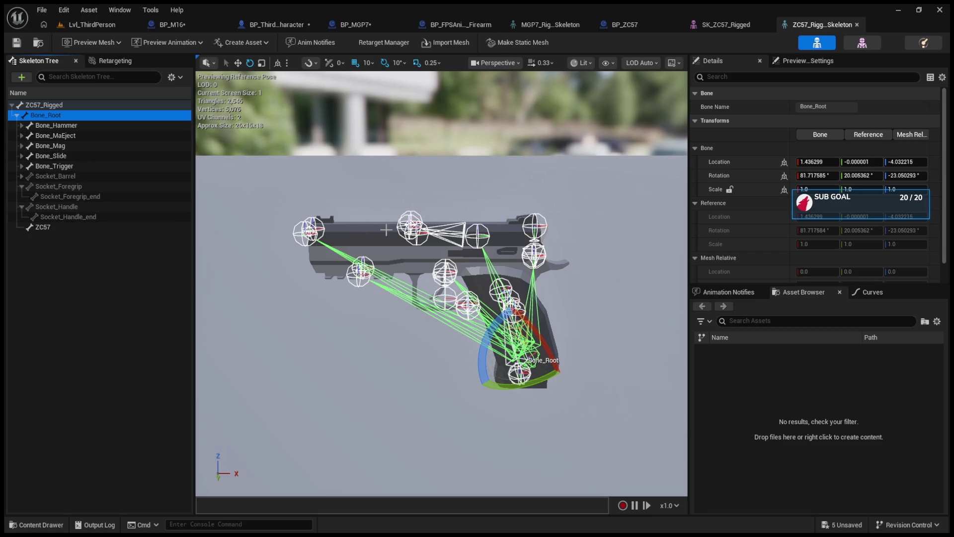
left_click(526, 226)
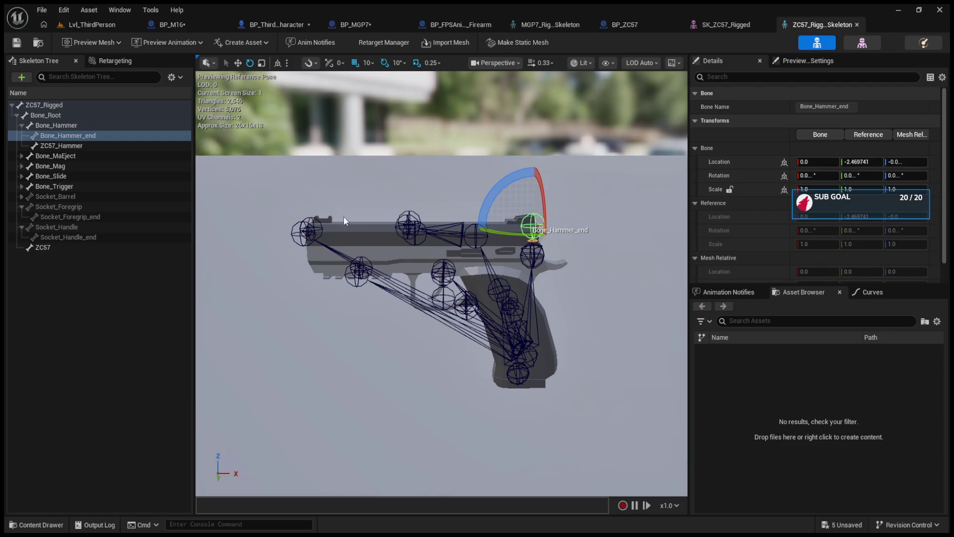
left_click(407, 222)
left_click(408, 224)
left_click(408, 225)
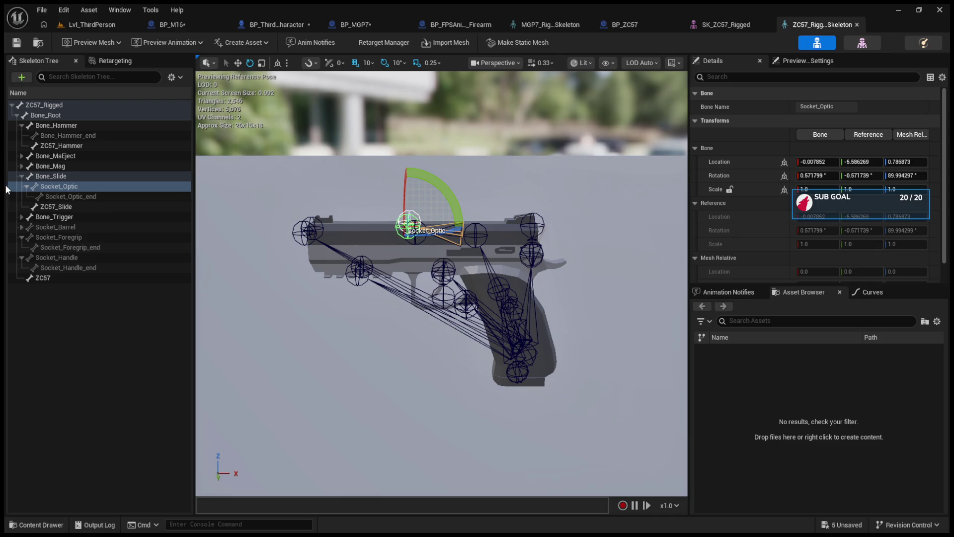
left_click(27, 186)
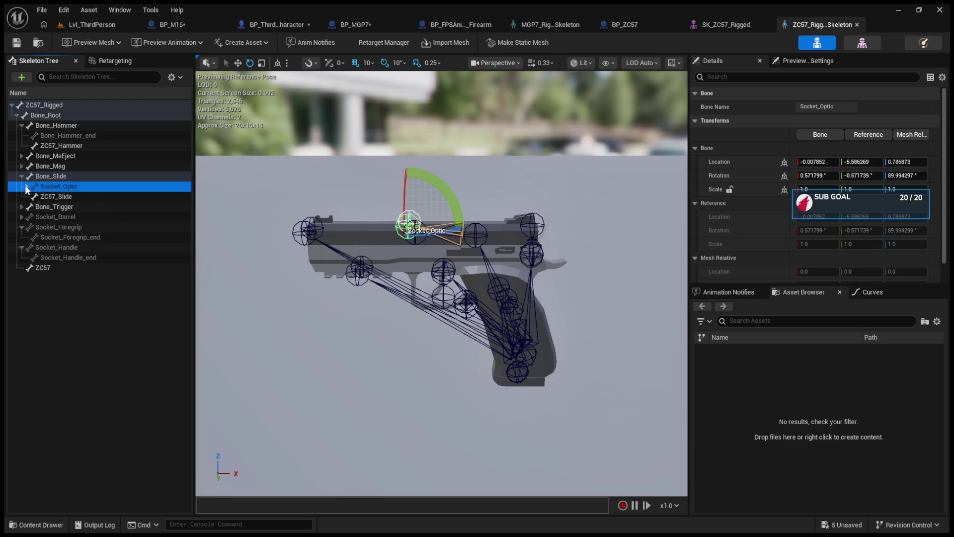
Inspect Bone_Slide and Socket_Optic, then select Bone_Root as the socket parent.
left_click(28, 198)
left_click(57, 178)
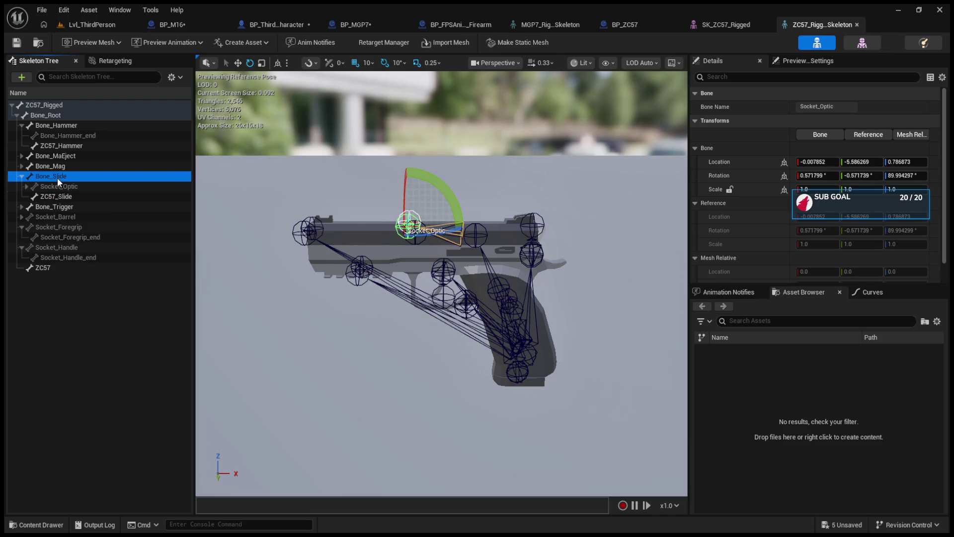
left_click(34, 187)
left_click(26, 187)
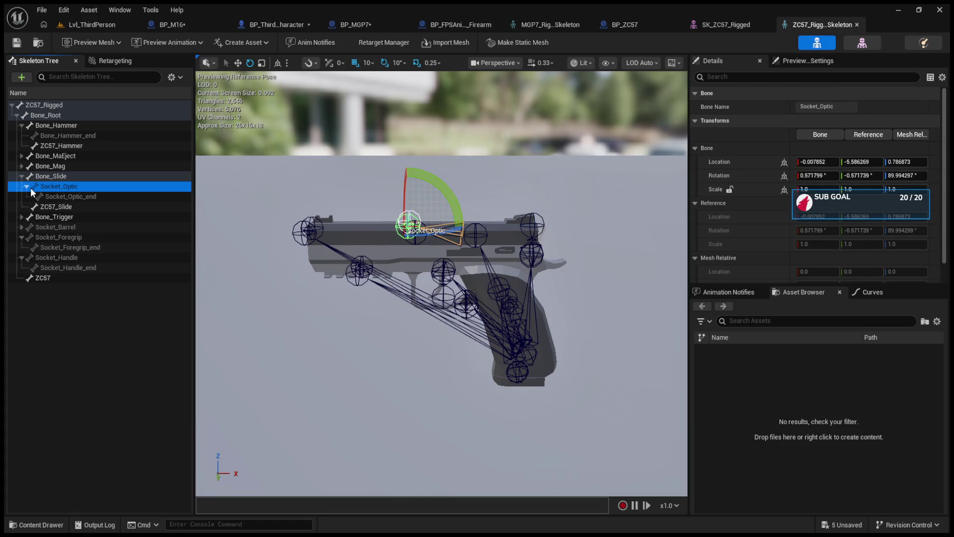
left_click(59, 115)
left_click(21, 125)
left_click(55, 115)
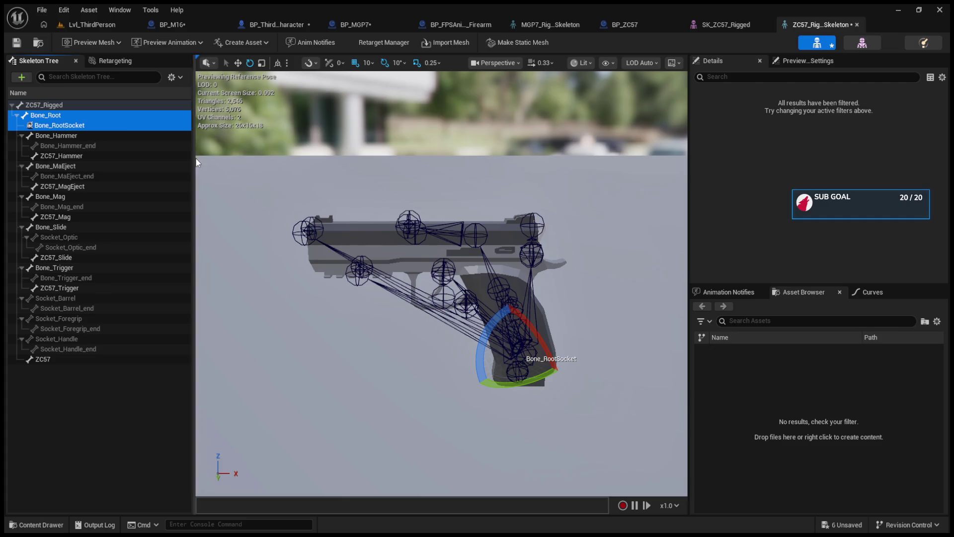
Add a socket under Bone_Root and rename it S_Aim.
left_click(109, 124)
left_click(845, 106)
key("ctrl+a")
key("BackSpace")
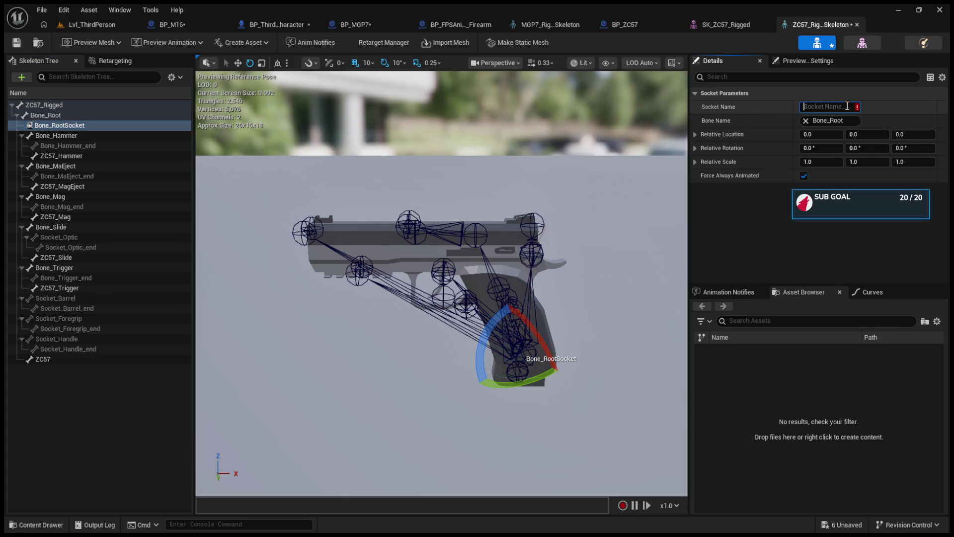
type("s")
type("S")
key("Return")
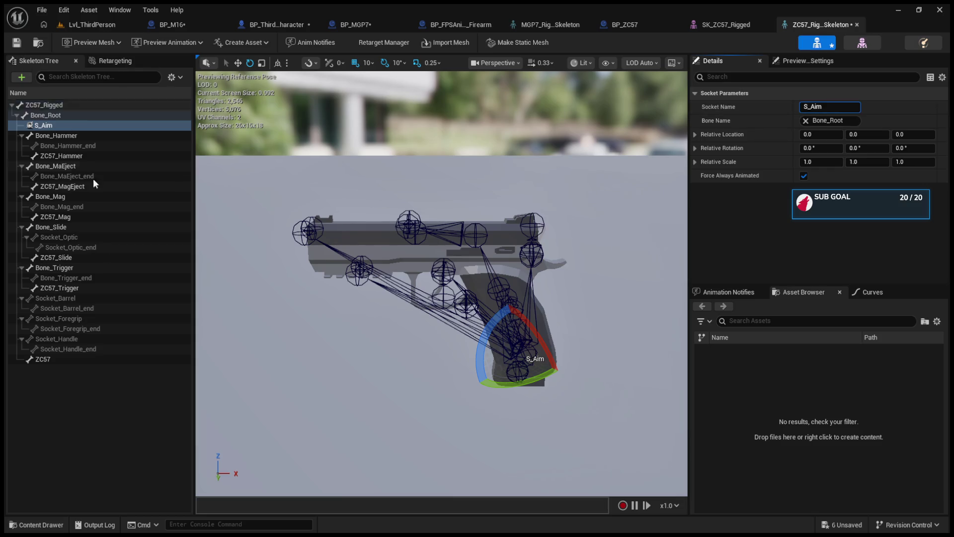
Check the ZC57 bone's transform and collapse Bone_Root's hierarchy before returning to the level.
left_click(133, 421)
left_click(58, 362)
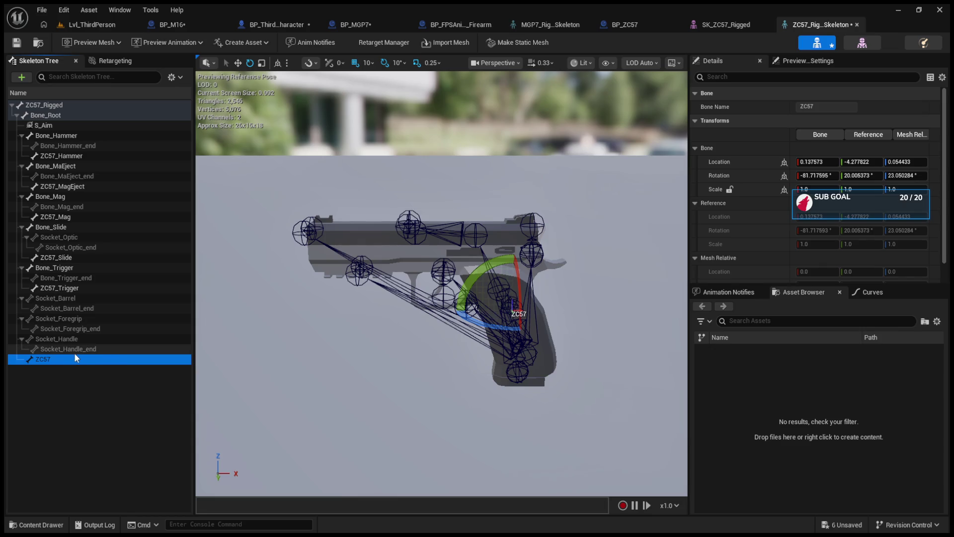
left_click(17, 115)
left_click(33, 115)
double_click(34, 116)
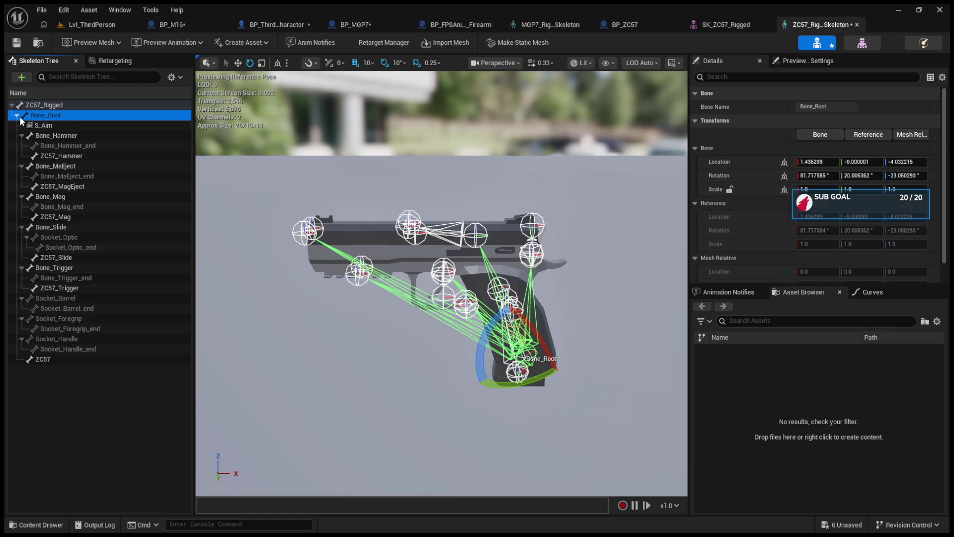
left_click(73, 357)
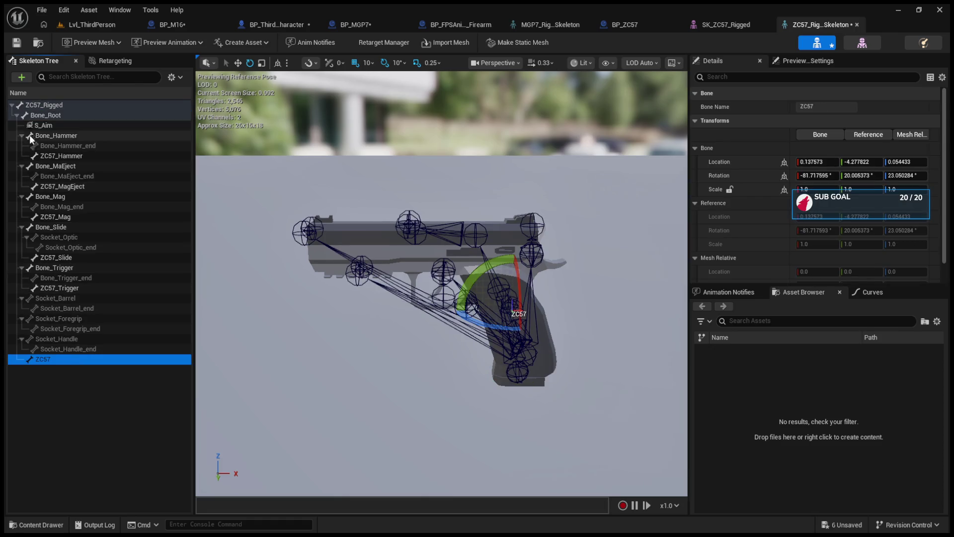
left_click(16, 116)
left_click(81, 28)
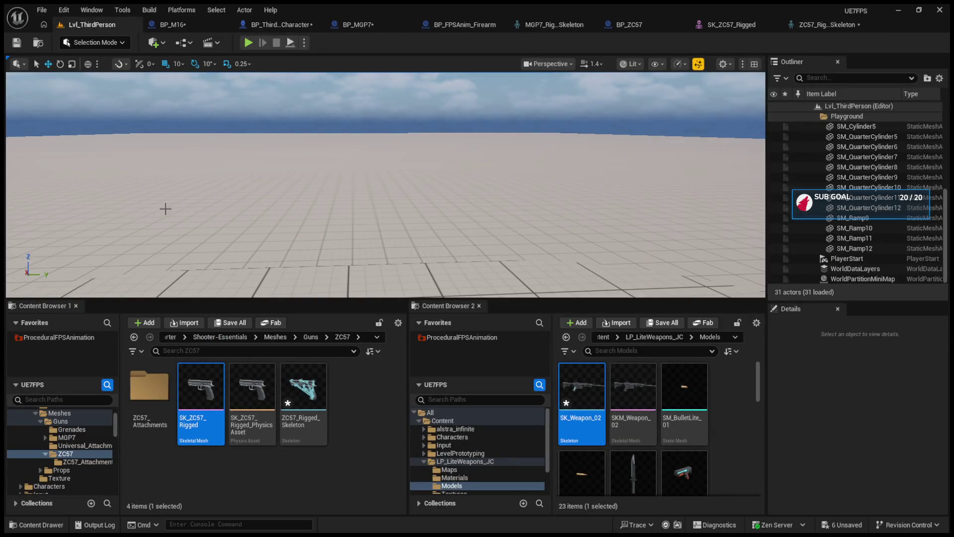
Compare the character, MGP7 and firearm blueprints, then inspect BP_ZC57's SK_ZC57_Rigged mesh component.
left_click(266, 29)
left_click(348, 26)
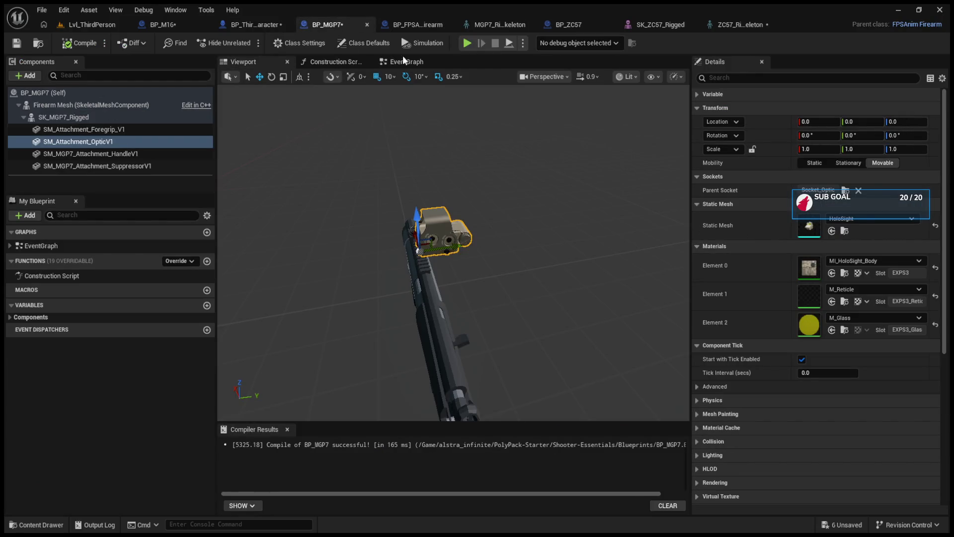
left_click(410, 26)
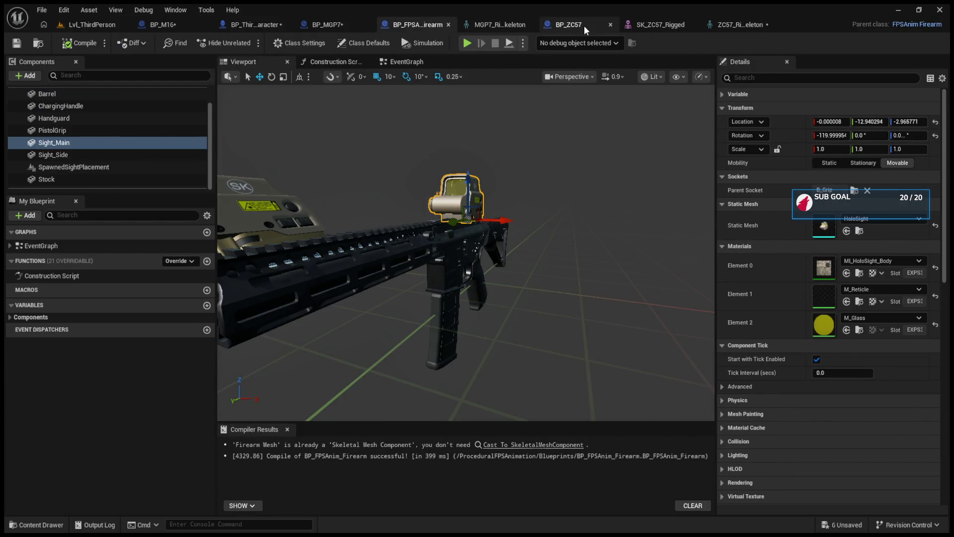
left_click(584, 26)
left_click(721, 189)
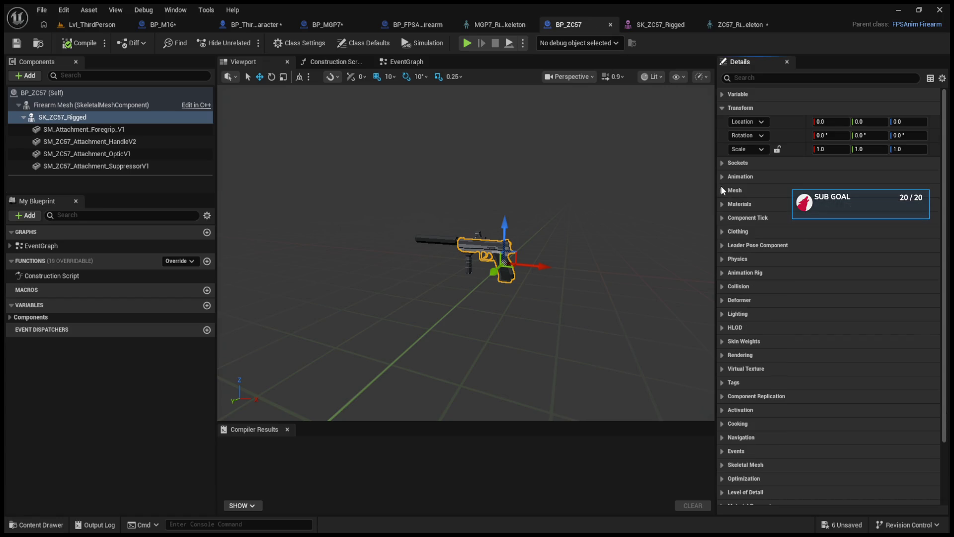
left_click(131, 102)
left_click(131, 93)
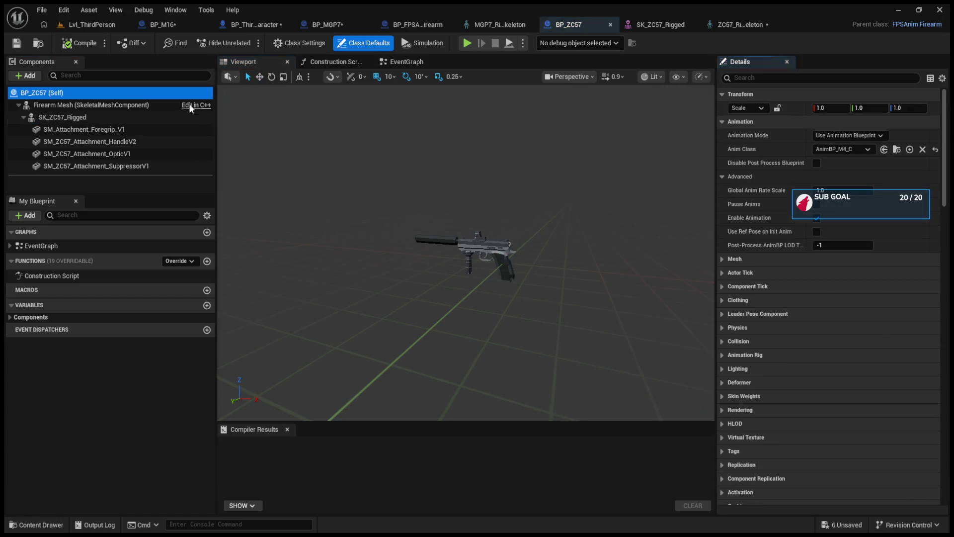
left_click(513, 271)
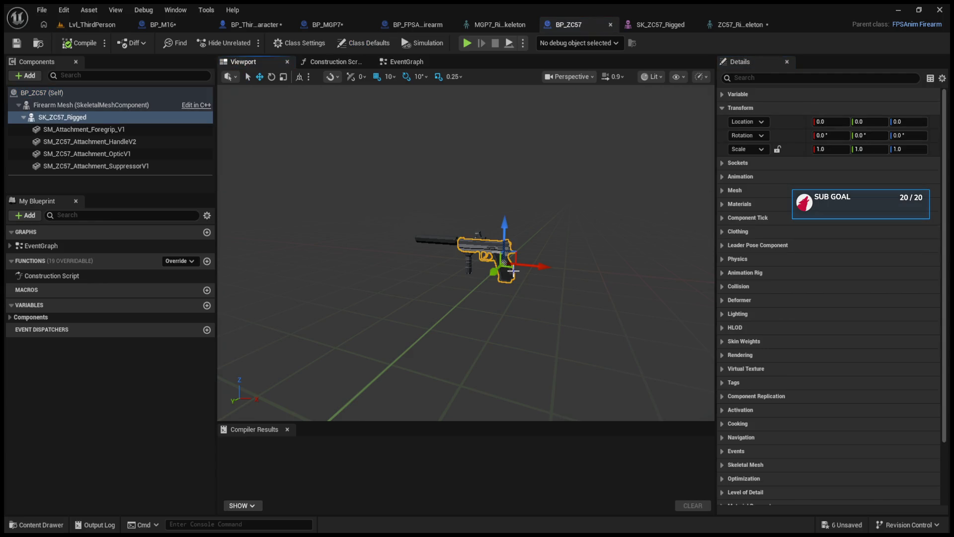
Scroll BP_ZC57's Class Defaults down to the S_Aim aim socket setting.
left_click(68, 93)
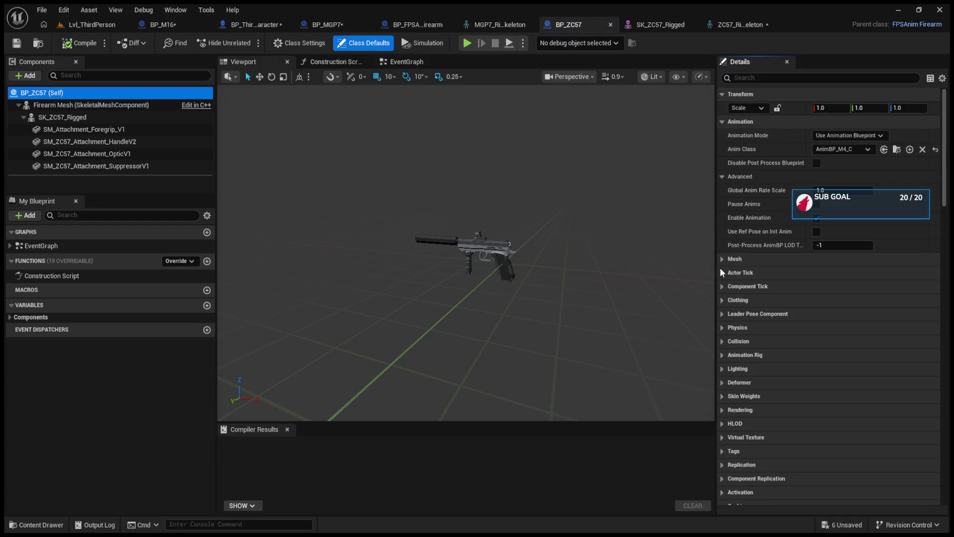
left_click(722, 176)
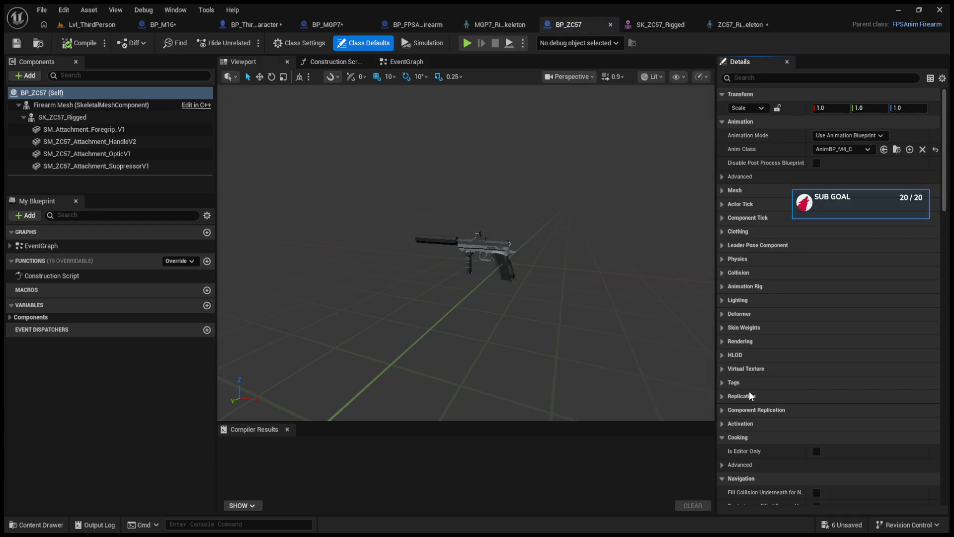
scroll(751, 395, "down", 10)
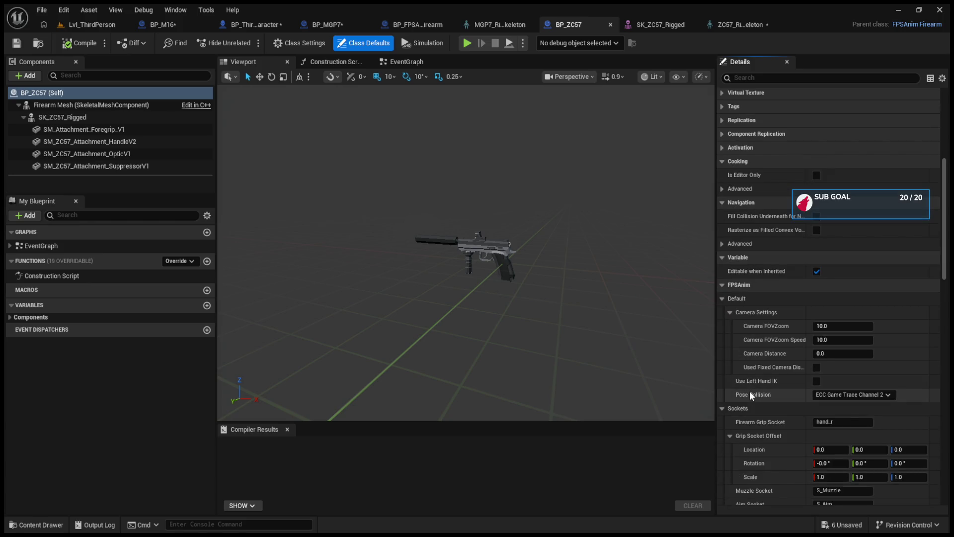
scroll(750, 395, "down", 1)
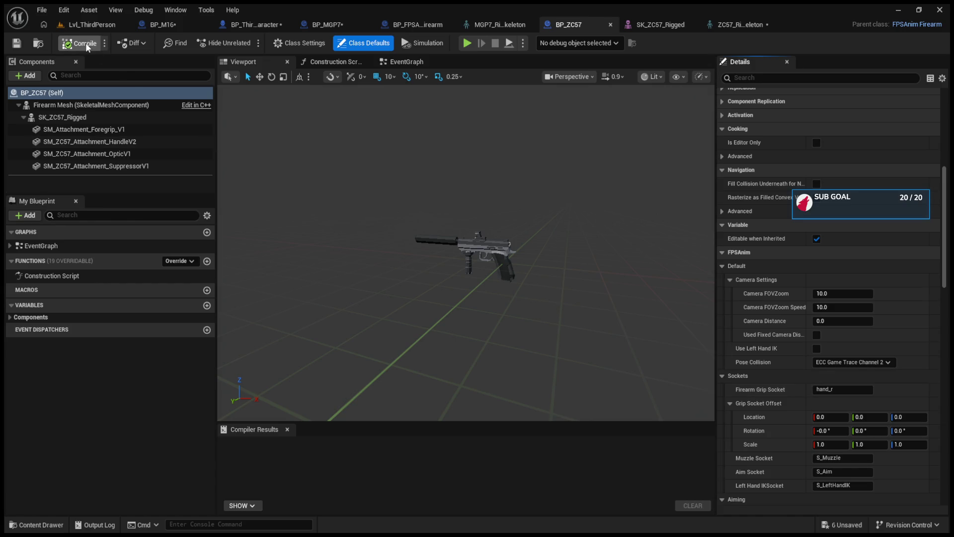
Play-test the level with the ZC57 pistol.
left_click(90, 25)
left_click_drag(383, 308, 383, 393)
left_click(248, 42)
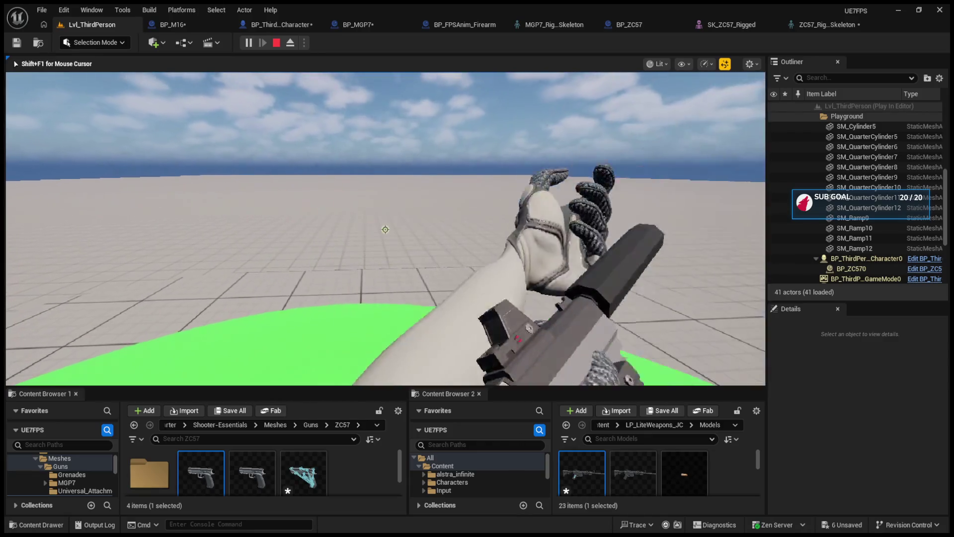
Stop the play session and try reattaching S_Aim to the ZC57 bone, then undo it.
key("Escape")
left_click(827, 24)
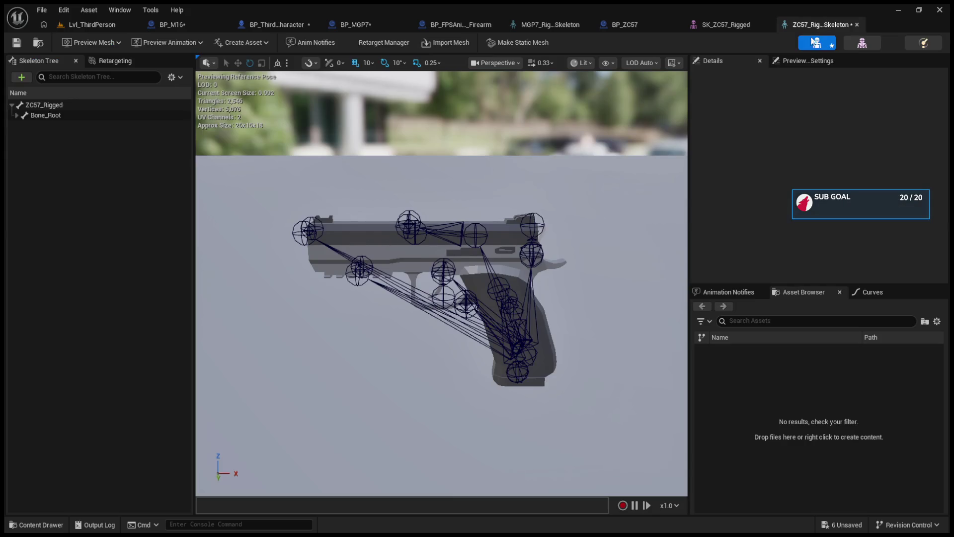
left_click(70, 117)
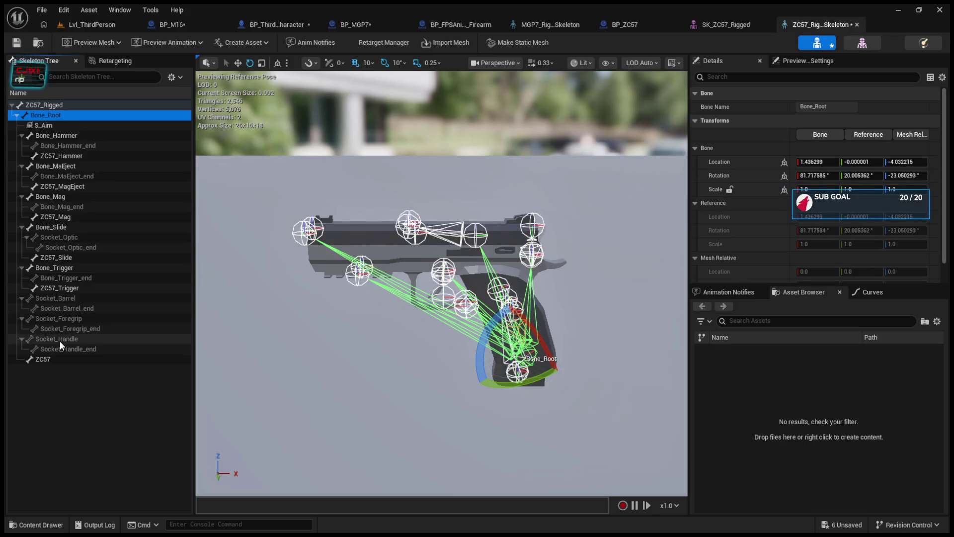
left_click(64, 360)
left_click_drag(47, 126, 56, 356)
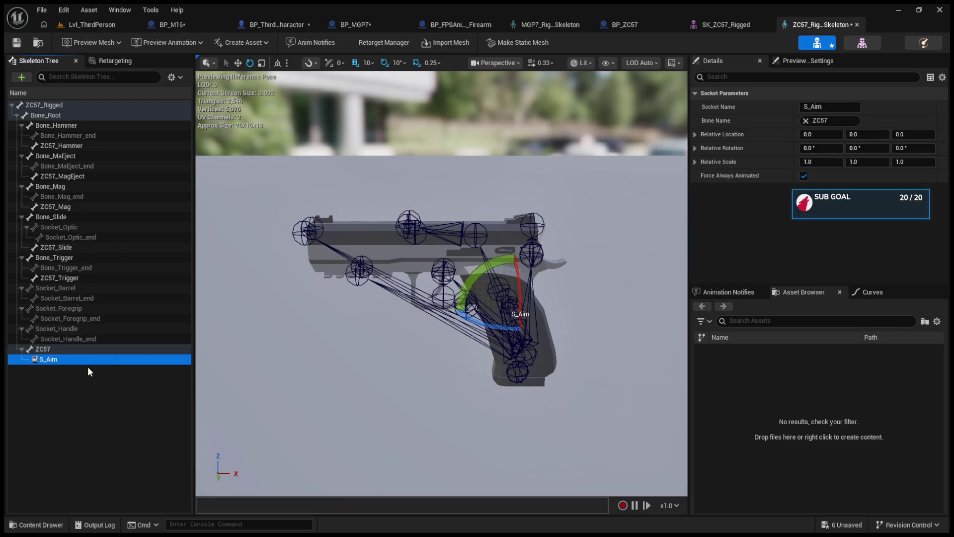
key("ctrl+z")
Move the S_Aim socket up to the top of the slide and save the skeleton.
key("w")
mouse_move(532, 357)
left_mouse_down()
mouse_move(533, 370)
mouse_move(475, 211)
left_mouse_up()
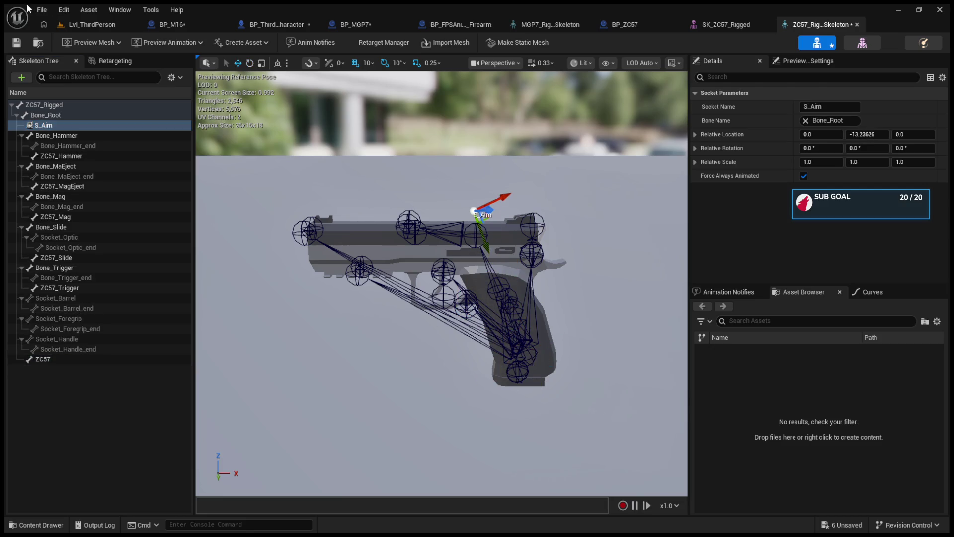
left_click(21, 46)
left_click(82, 25)
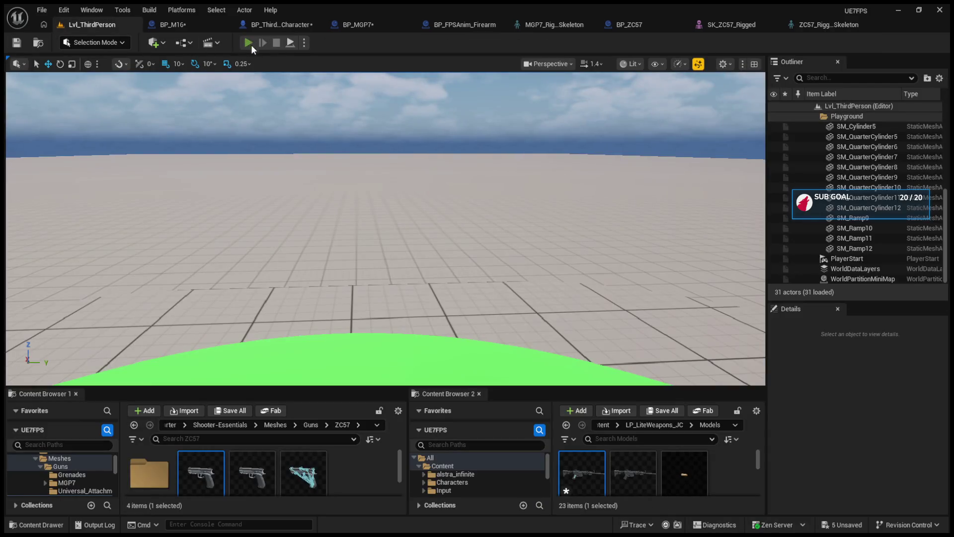
Play and aim down the ZC57 sights, eject with F8, re-possess, and stop.
left_click(251, 46)
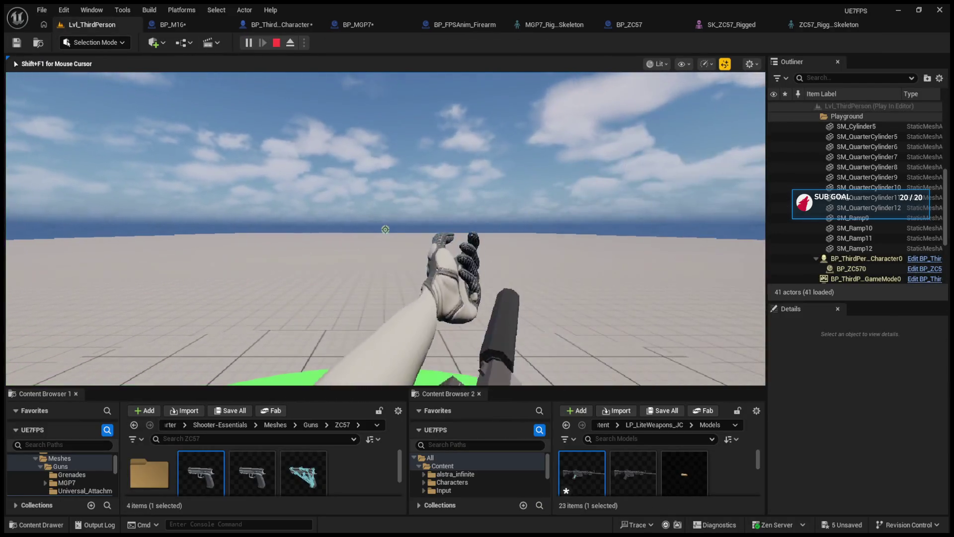
right_click(385, 229)
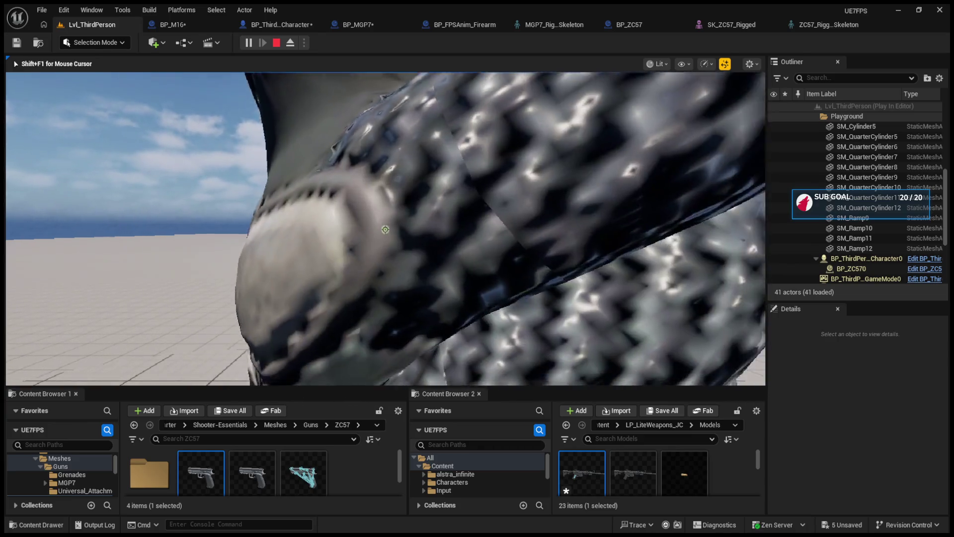
key("F8")
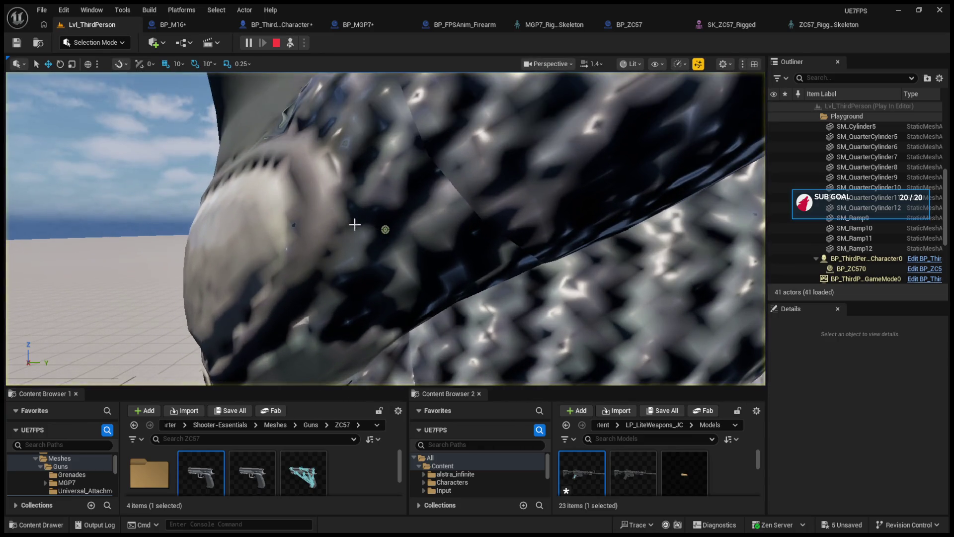
scroll(354, 225, "down", 5)
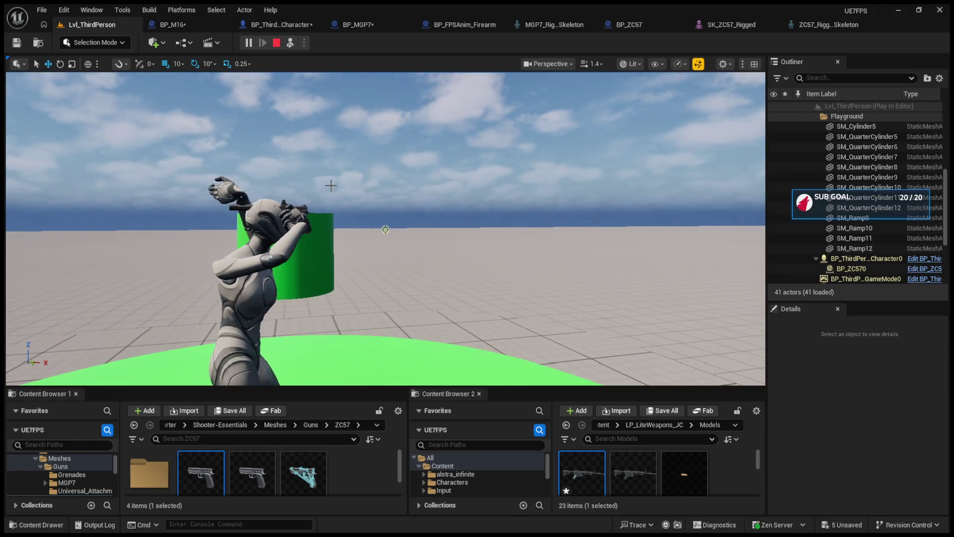
left_click(288, 44)
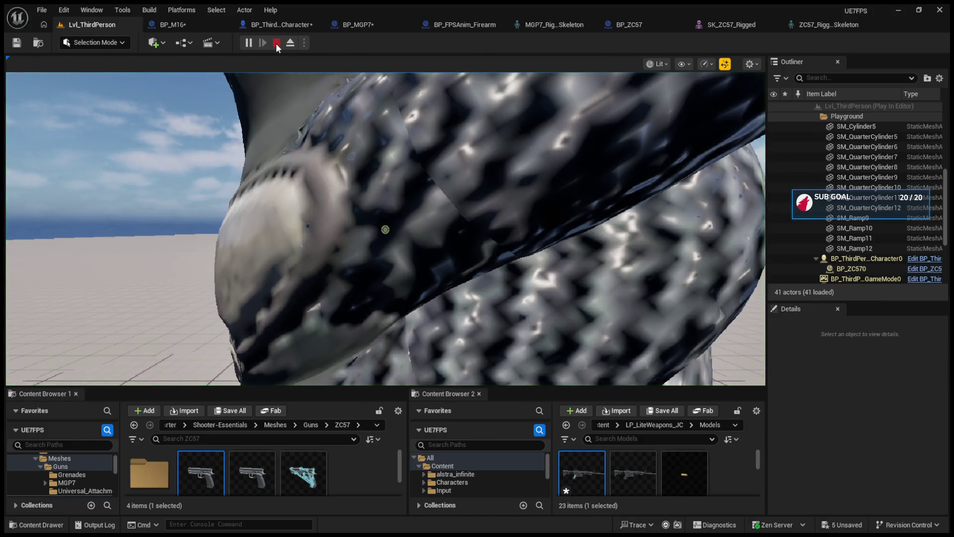
left_click(276, 43)
Replay, select the spawned BP_ZC570 pistol, re-possess, end the session, and view BP_MGP7.
left_click(247, 43)
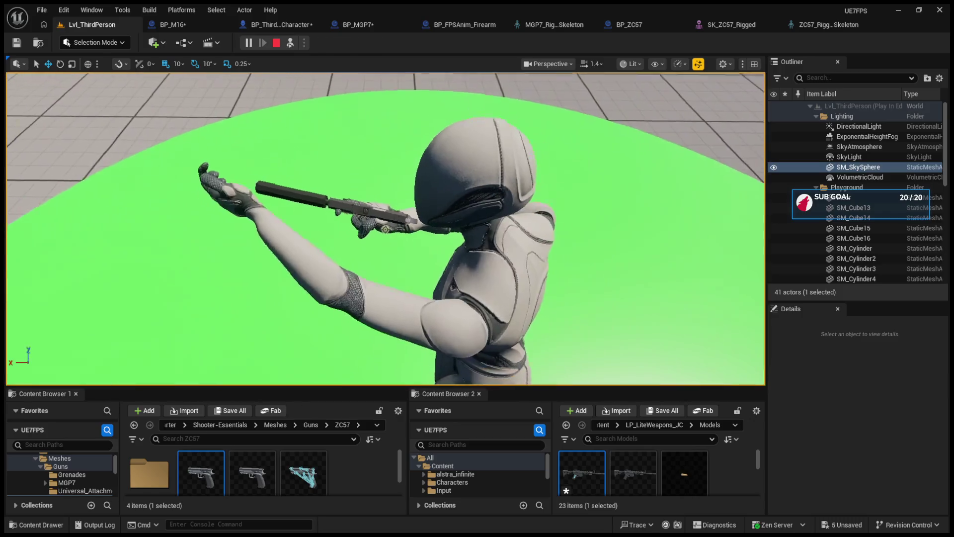
left_click(399, 219)
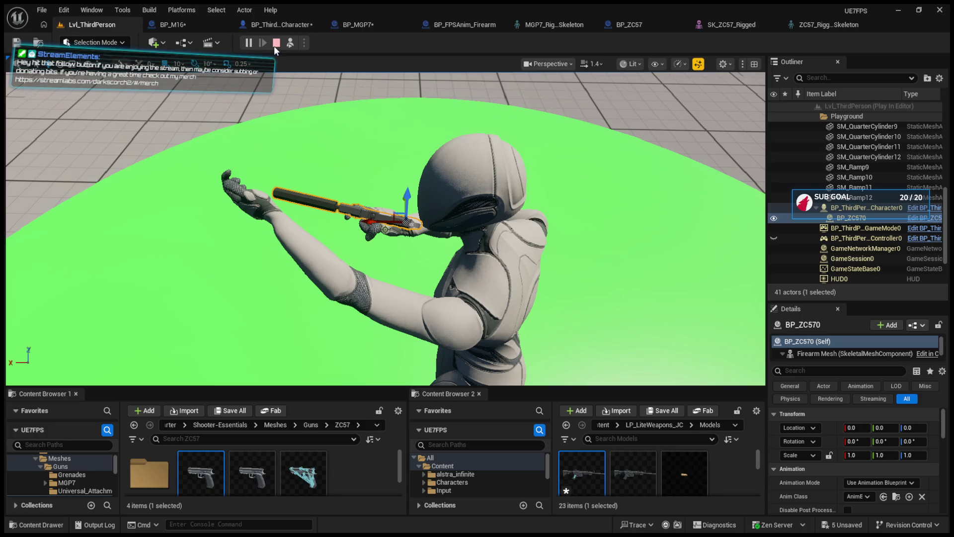
key("F8")
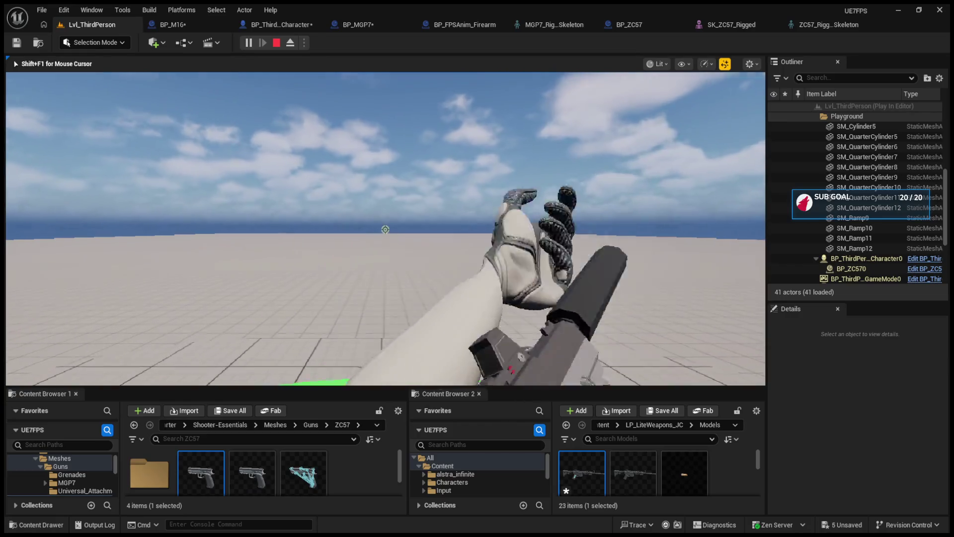
key("Escape")
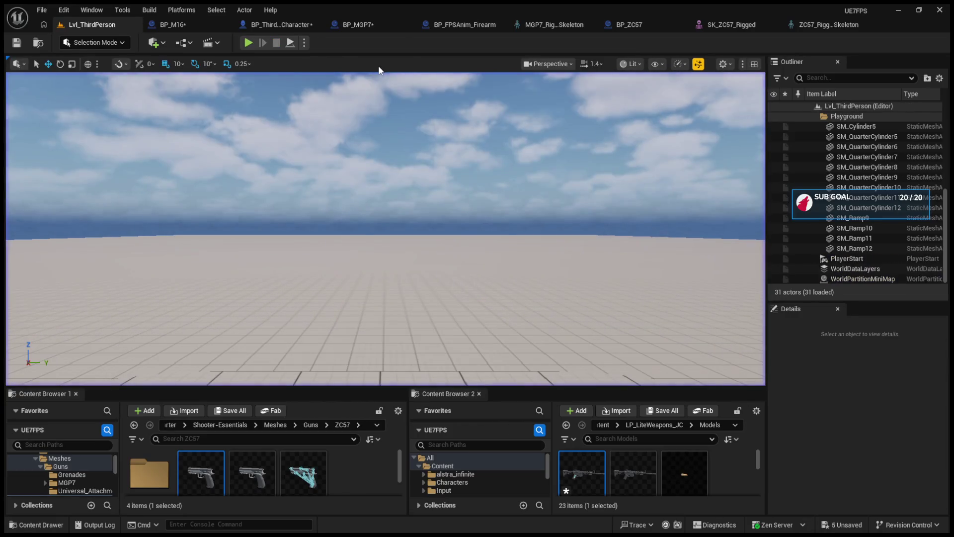
left_click(380, 26)
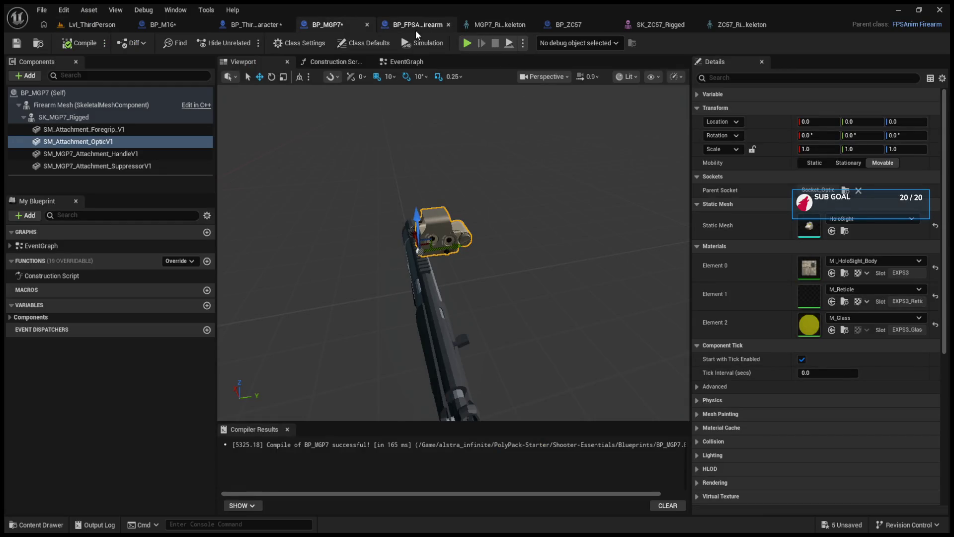